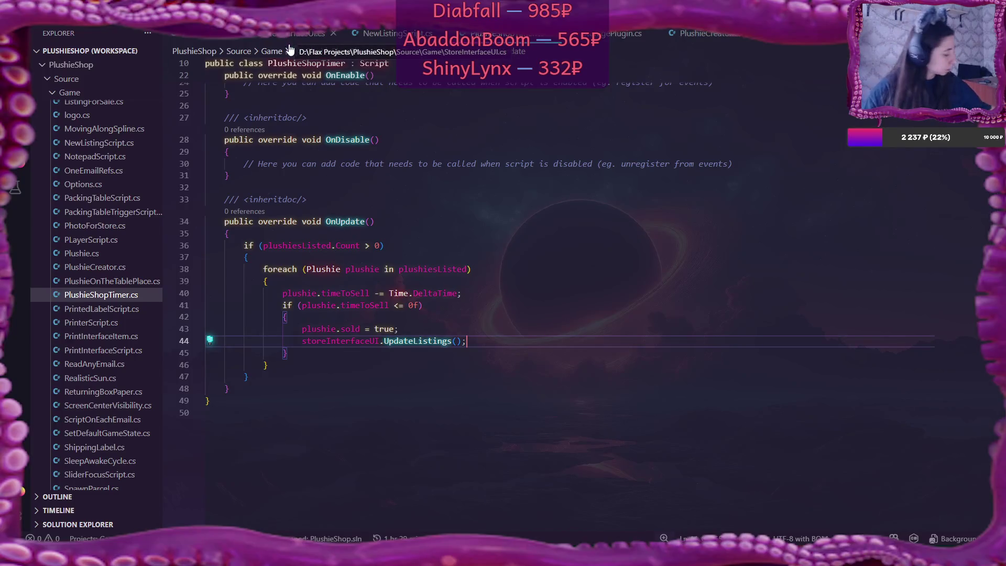
- Inspect CreateListOfPlushiesListed in StoreInterfaceUI.cs, then place the cursor at the end of line 99
left_click(304, 33)
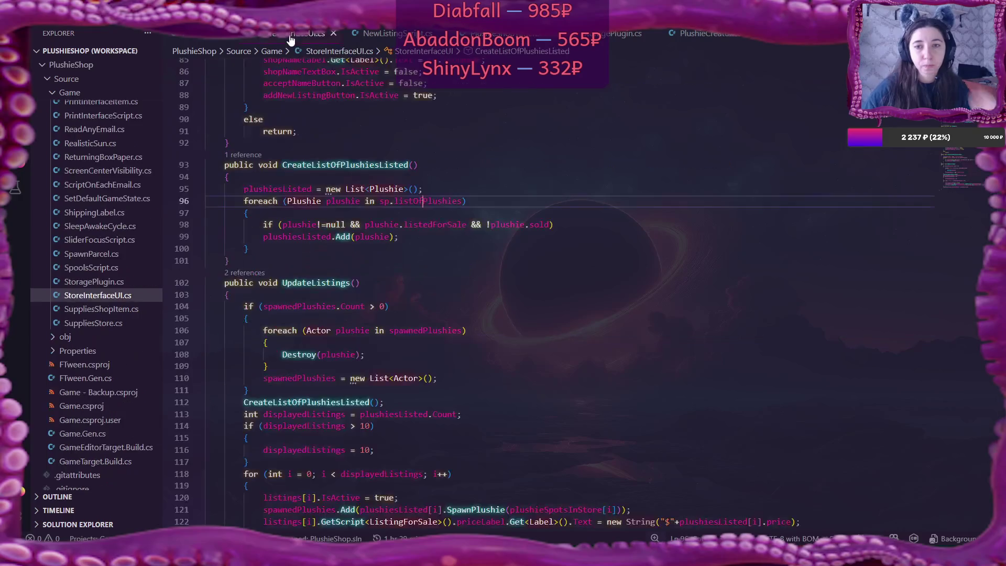
scroll(518, 351, "down", 3)
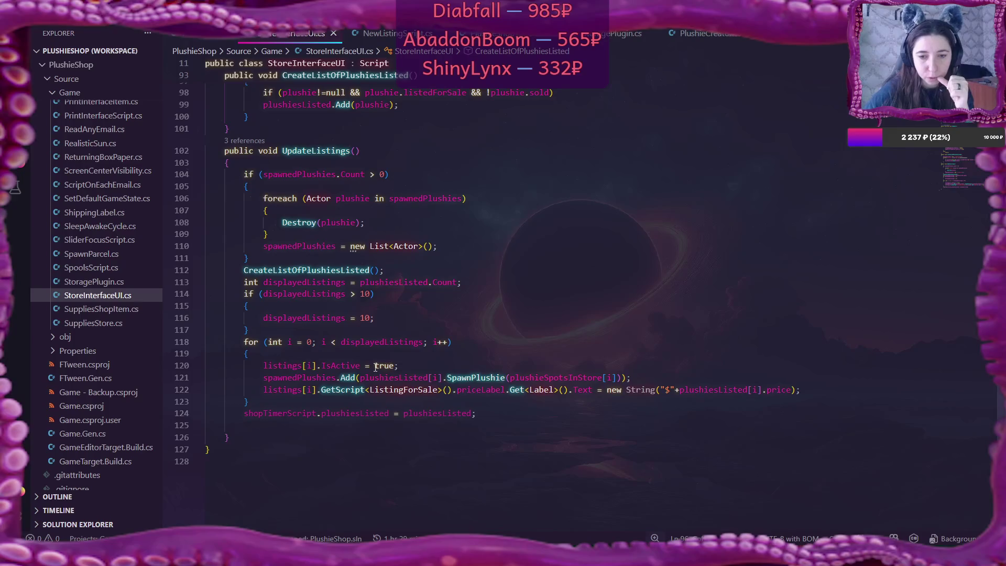
mouse_move(366, 364)
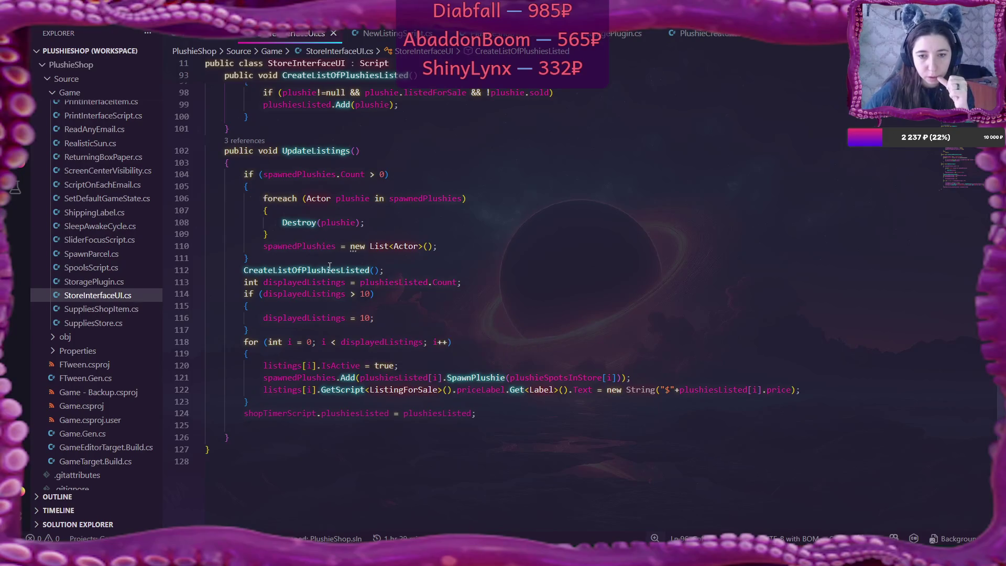
double_click(307, 270)
scroll(547, 300, "up", 5)
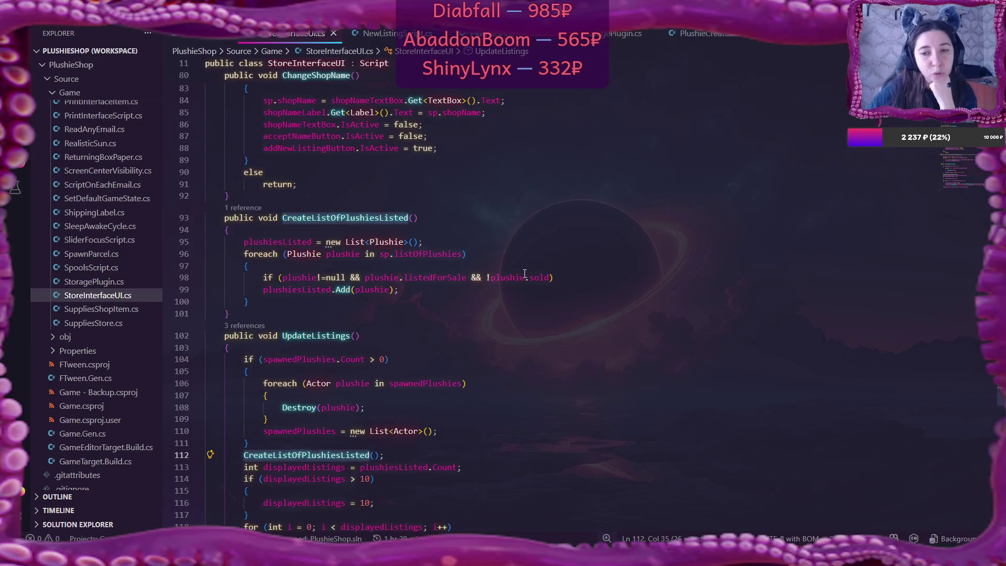
left_click(433, 292)
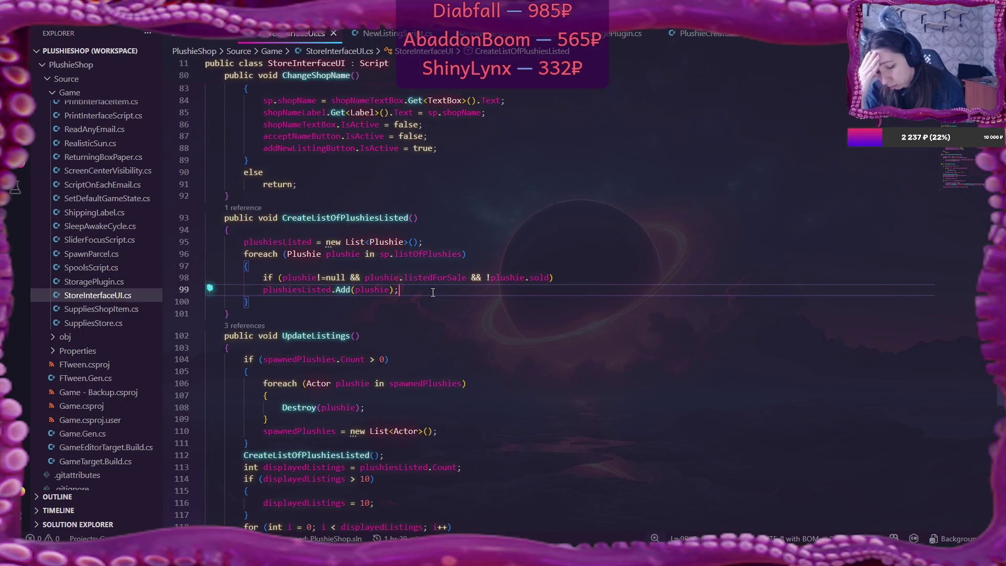
- In Flax Editor, go from Source up to the PlushieShop root and into the Content folder
mouse_move(524, 553)
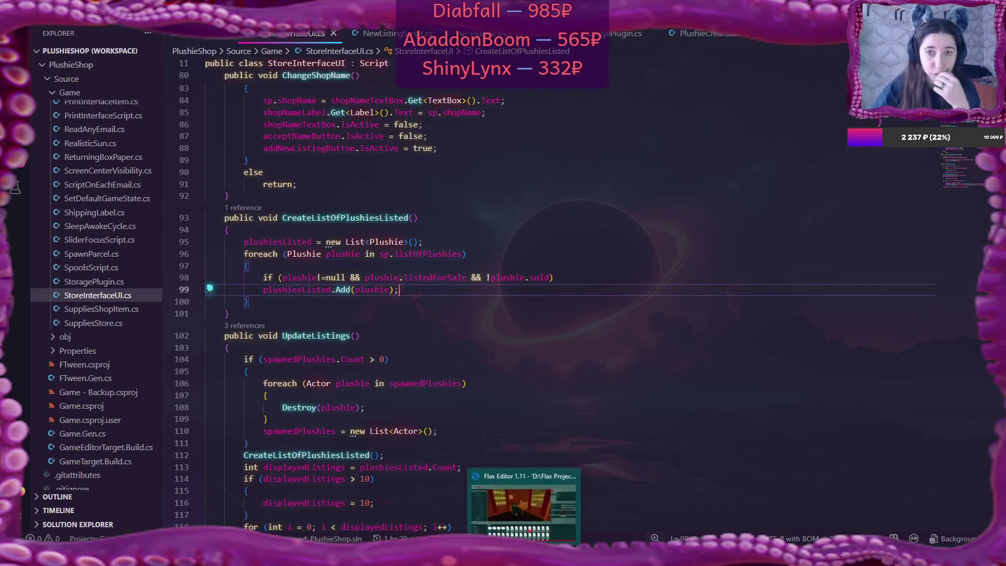
left_click(524, 506)
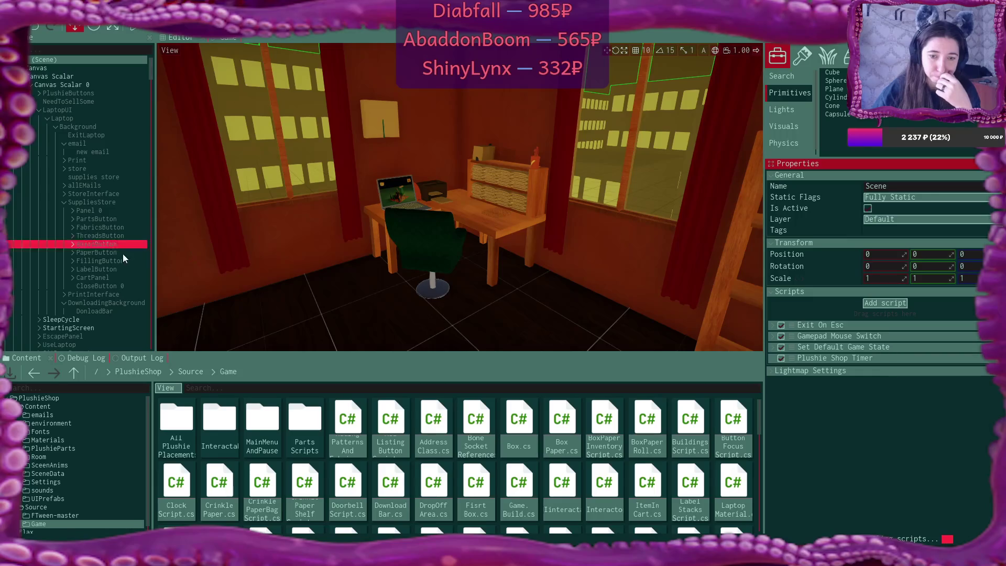
left_click(192, 374)
left_click(152, 372)
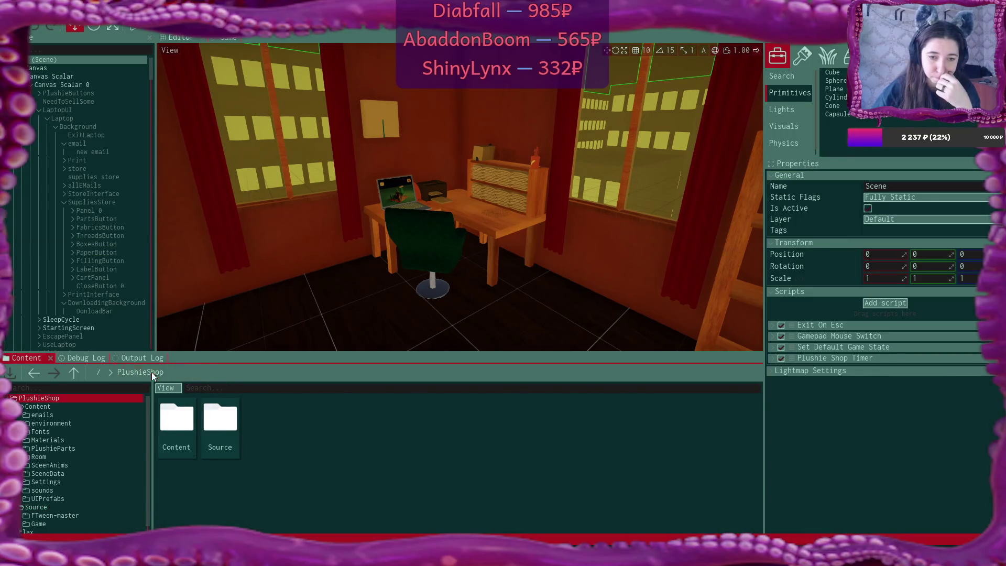
double_click(177, 420)
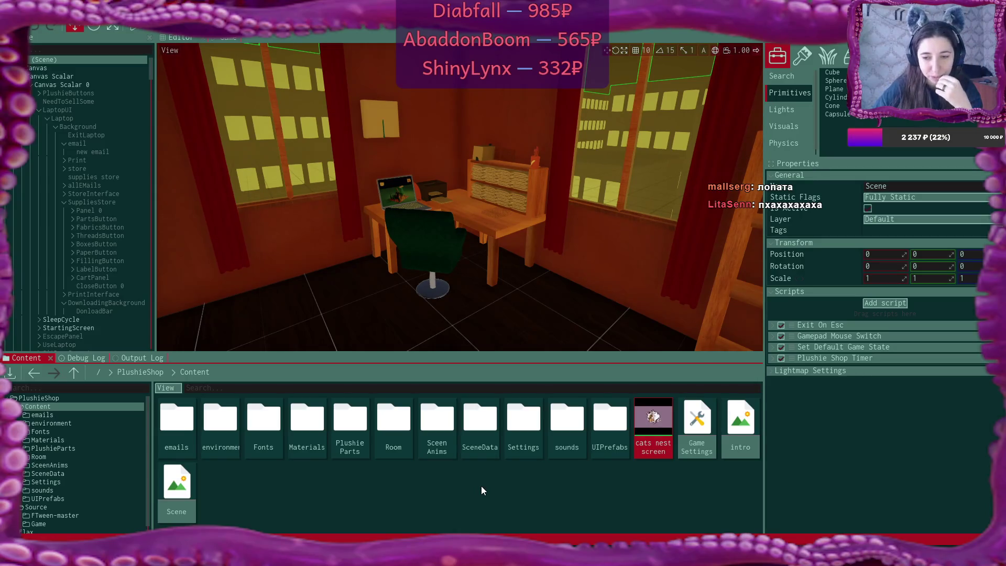
- Open the UIPrefabs folder to see Listing, Pattern and other prefabs, then select LaptopUI
double_click(613, 419)
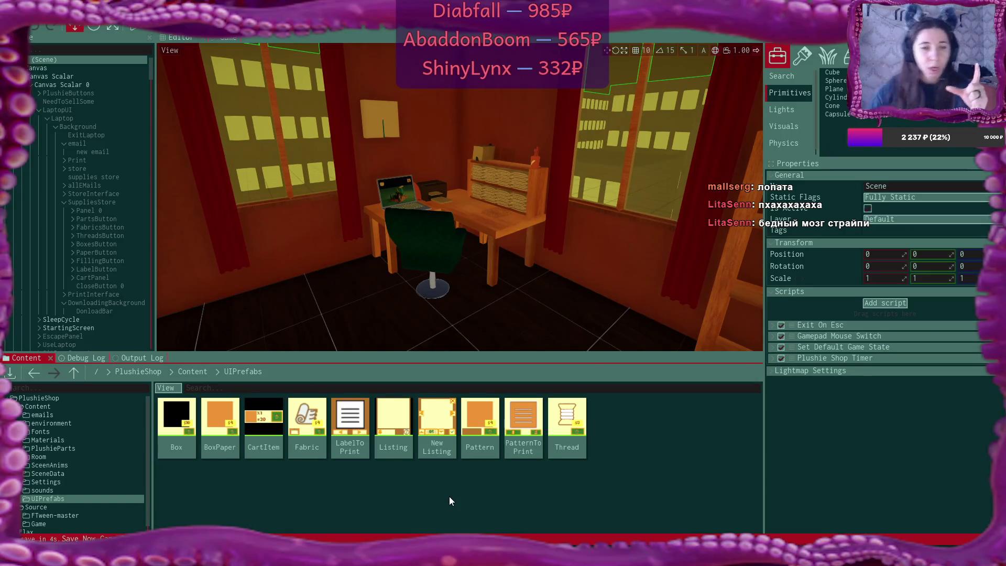
left_click(87, 108)
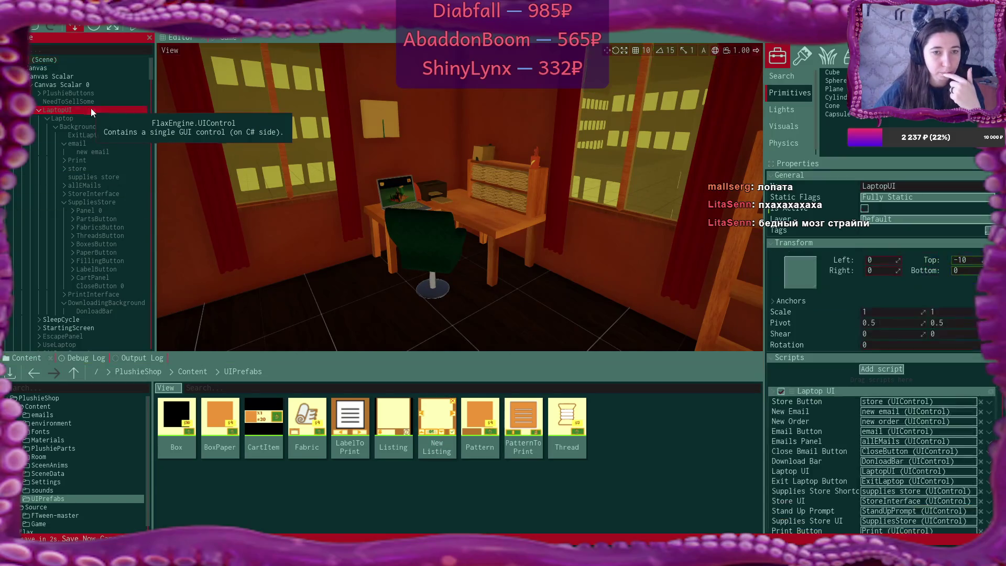
- Switch to the Game view and deactivate the StartingScreen object
left_click(864, 204)
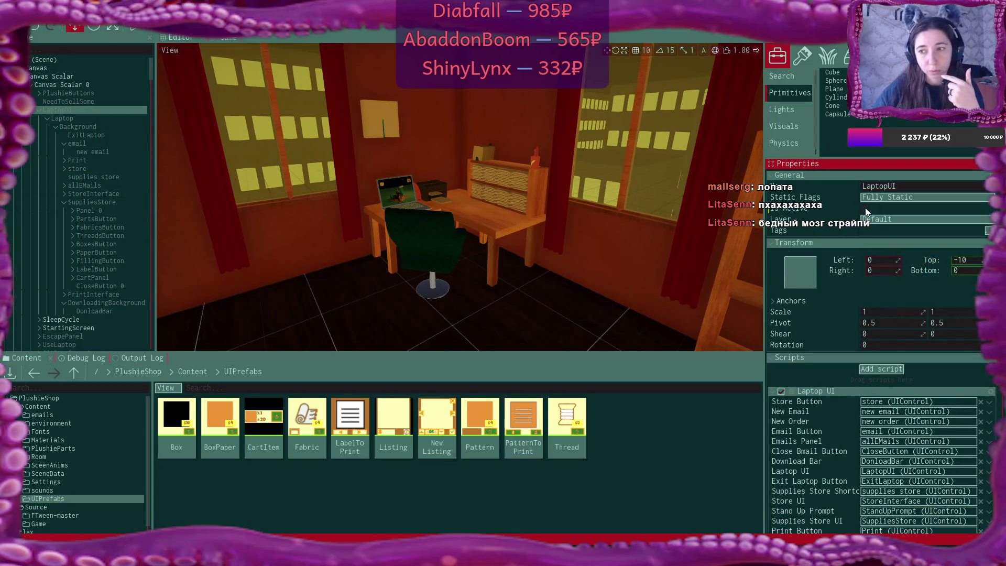
left_click(223, 37)
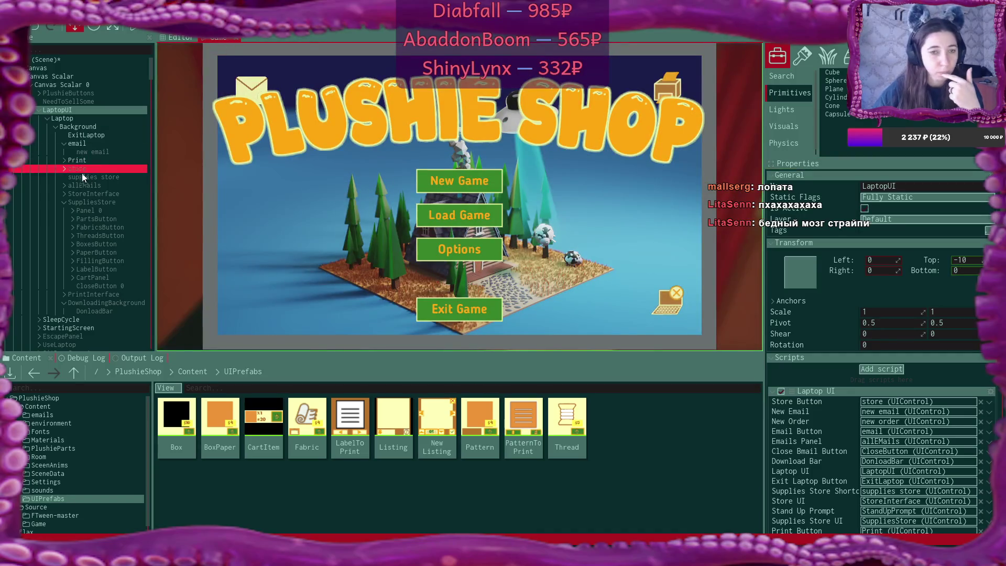
scroll(92, 183, "down", 2)
scroll(92, 184, "down", 4)
left_click(73, 144)
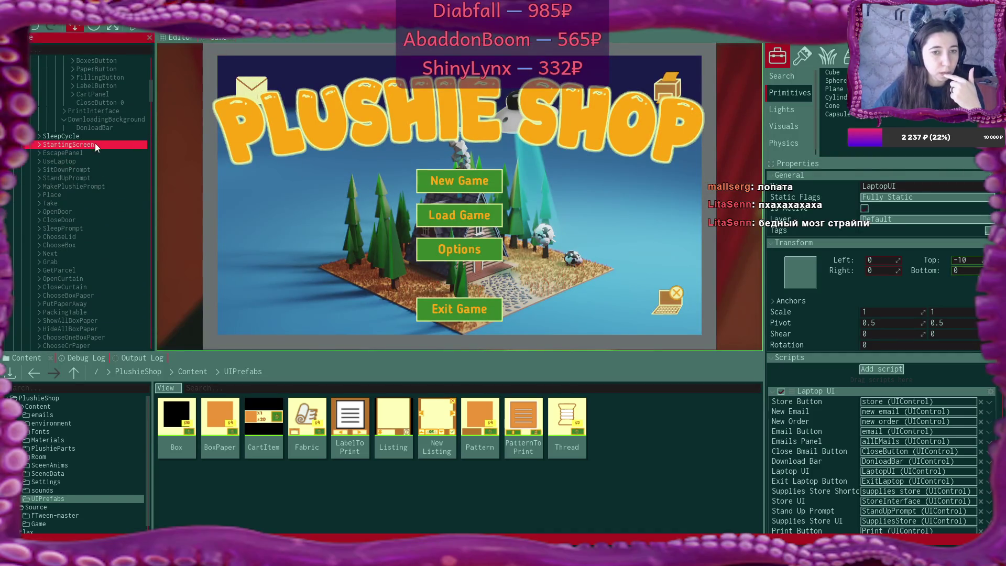
left_click(865, 208)
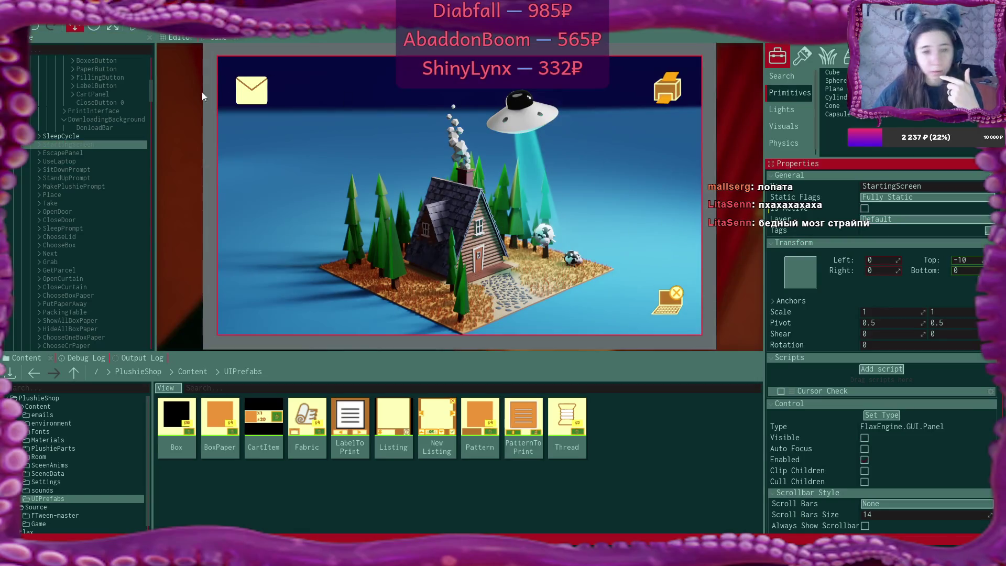
- Make the StoreInterface object active so the ten-slot listing grid shows
left_click(100, 162)
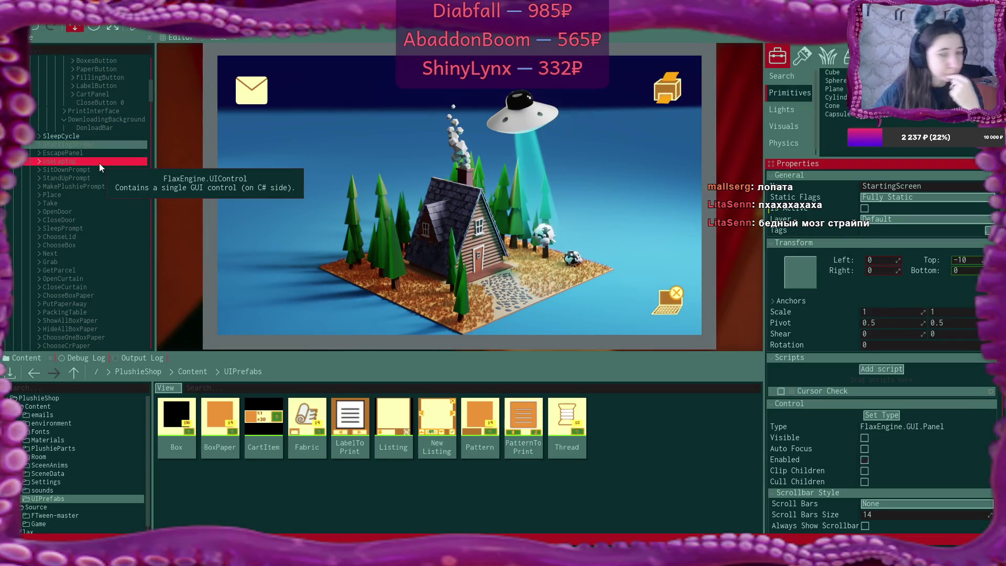
scroll(99, 163, "up", 5)
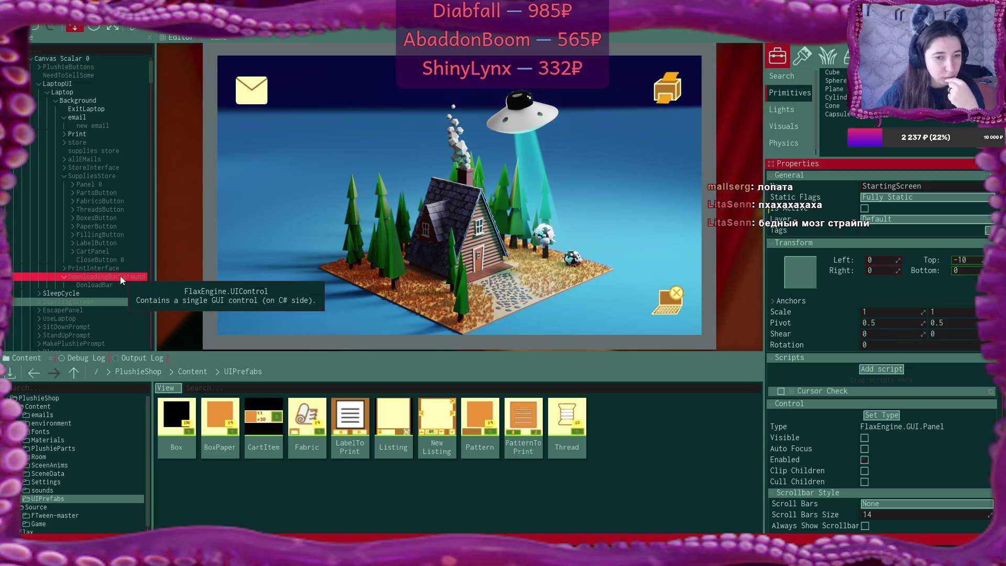
left_click(79, 167)
left_click(864, 208)
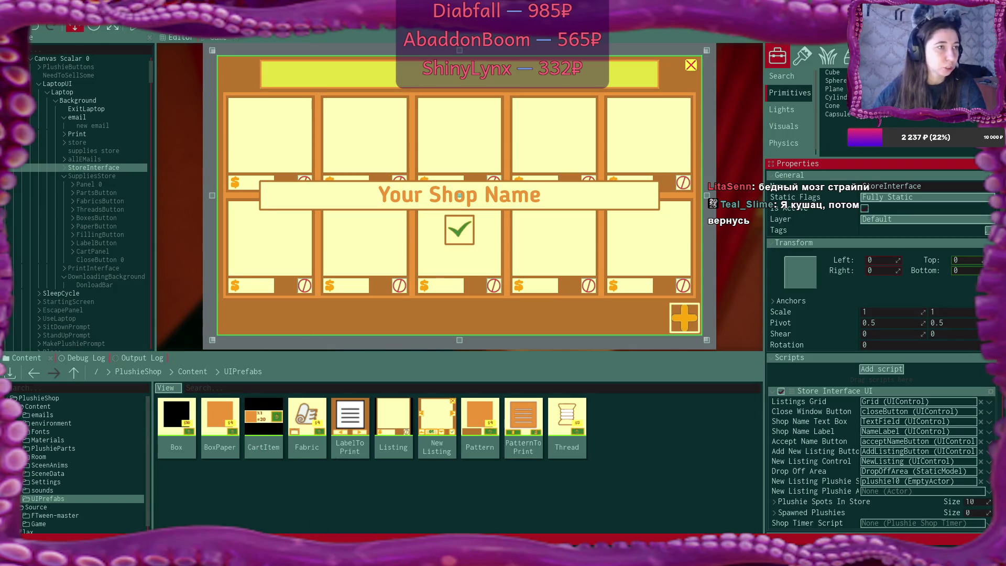
- Search DuckDuckGo for 'orders icon' in a maximised Brave window
key("alt+Tab")
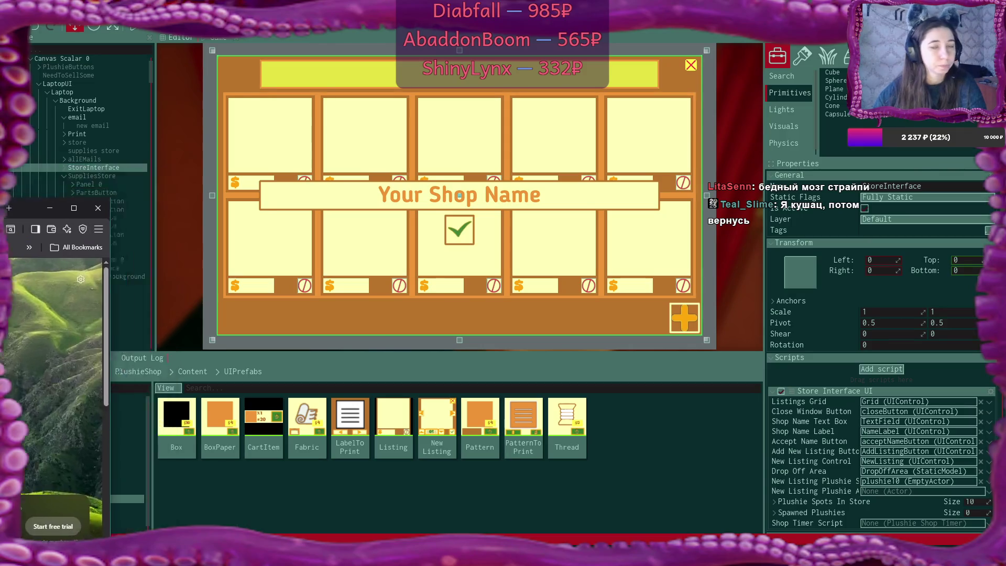
key("super+Up")
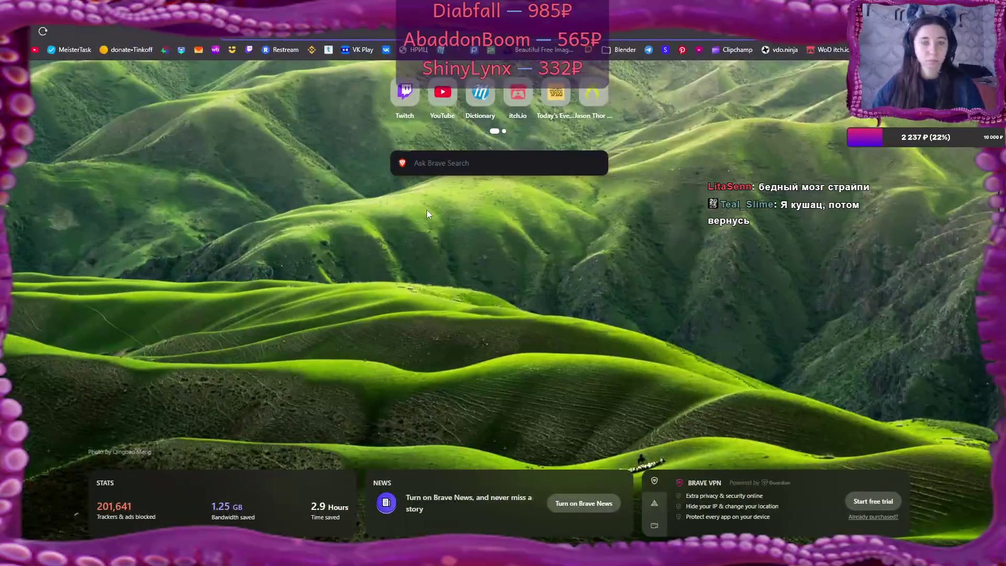
type("or")
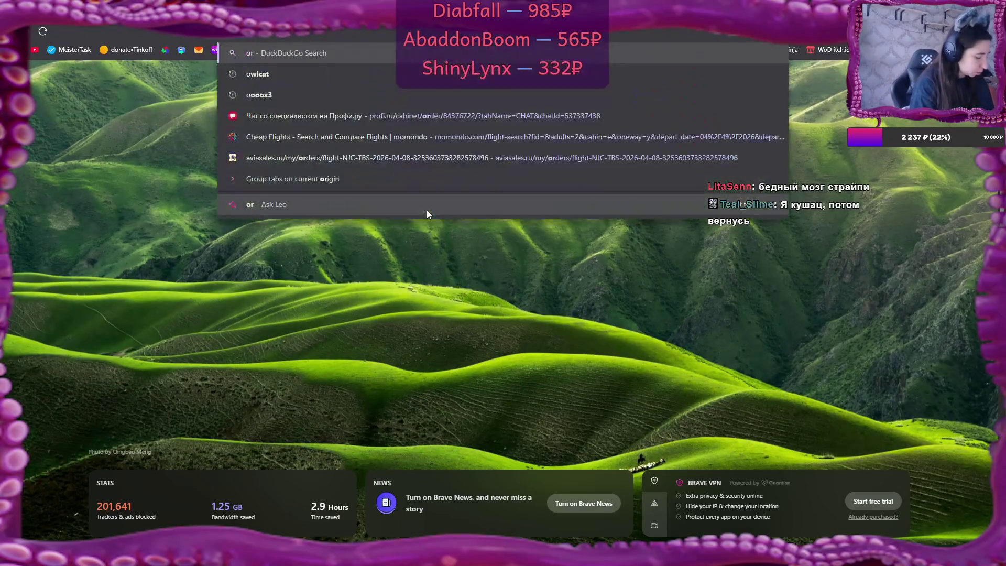
type("ders icon")
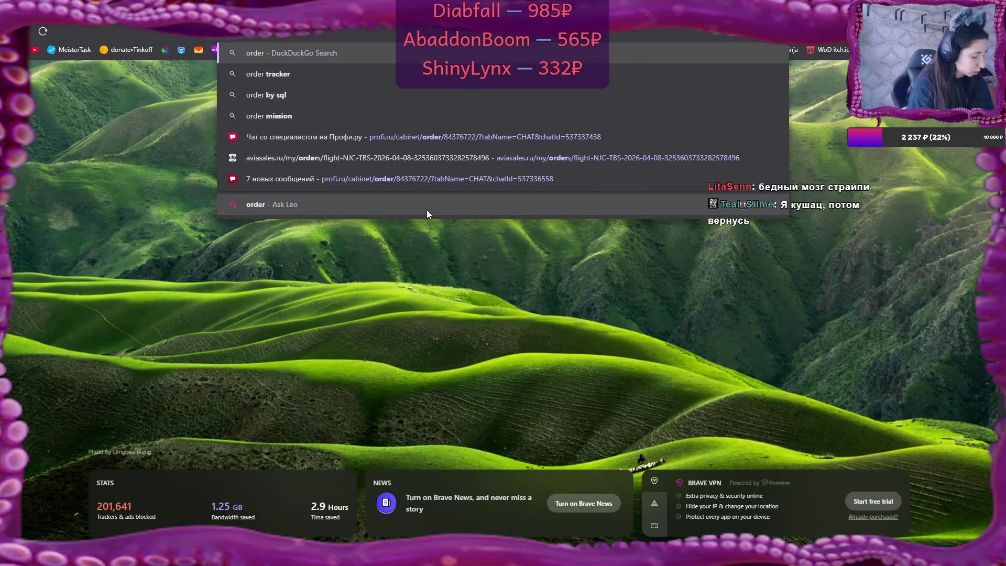
key("Return")
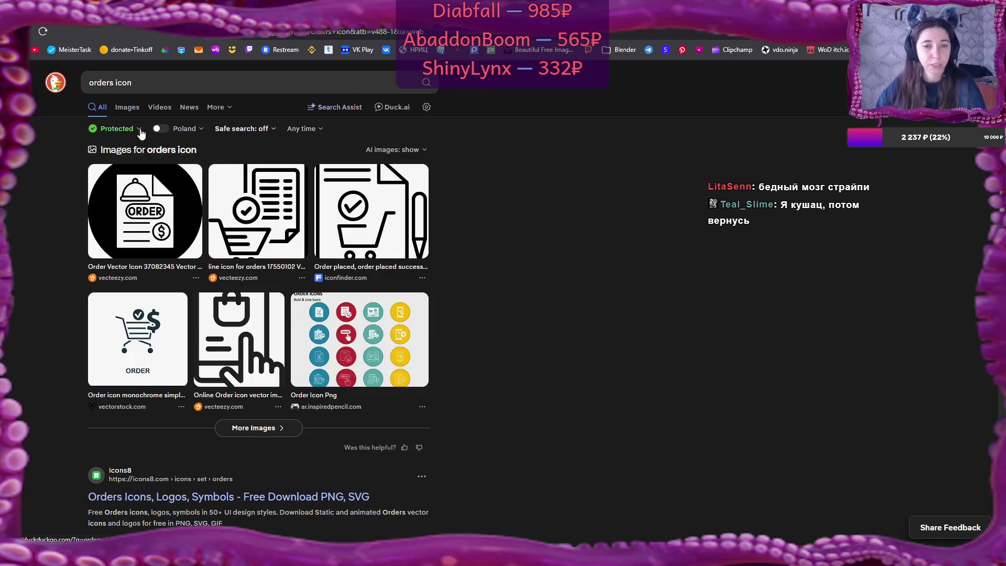
- Show image results and preview 'Premium Vector | Shipping orders illustration icons set'
left_click(132, 113)
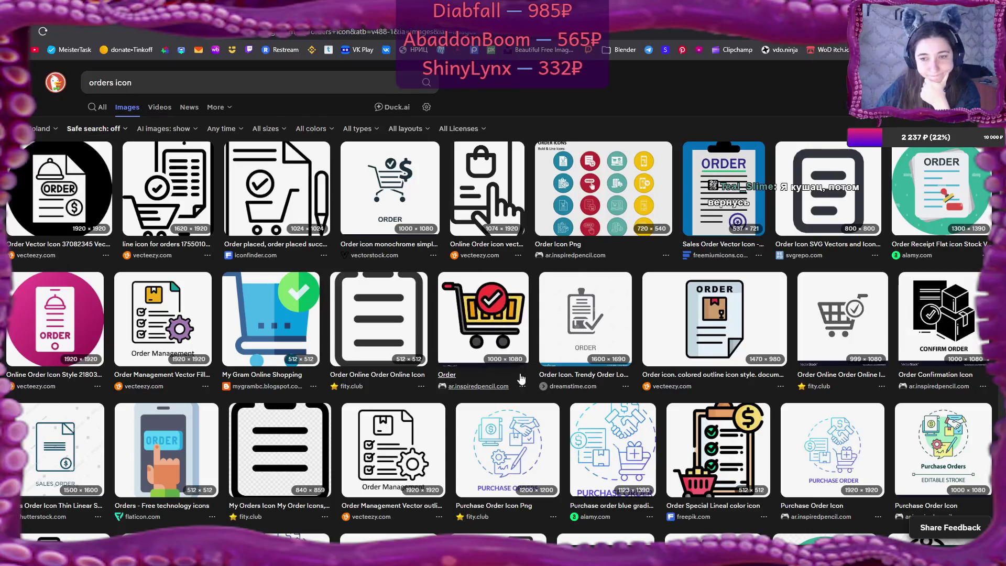
scroll(547, 348, "down", 4)
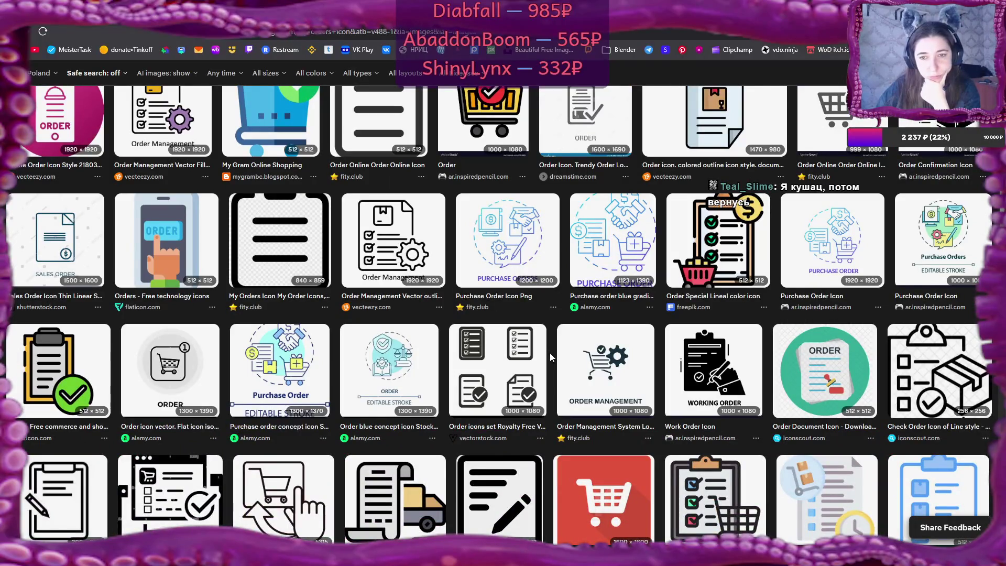
scroll(550, 353, "down", 3)
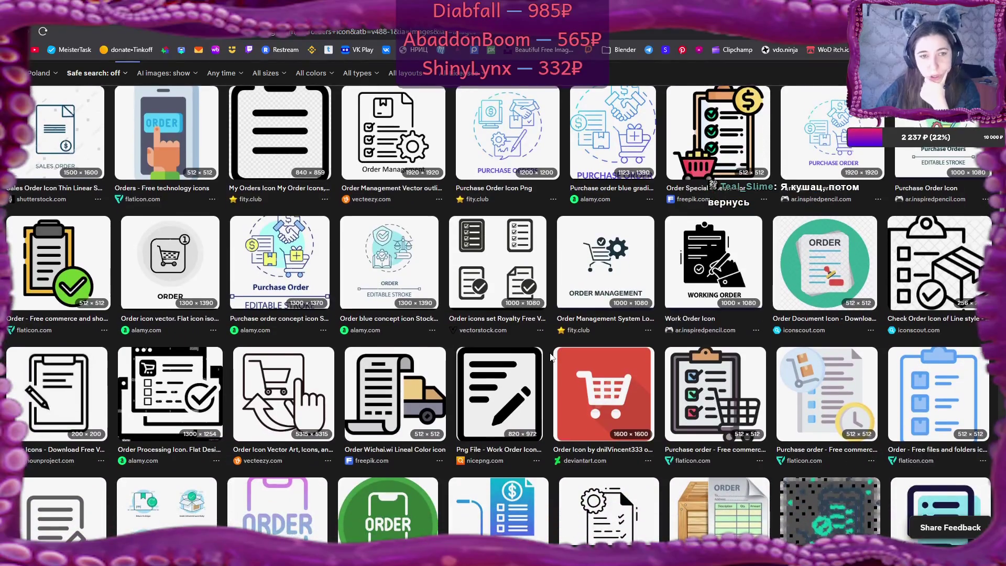
scroll(551, 356, "down", 1)
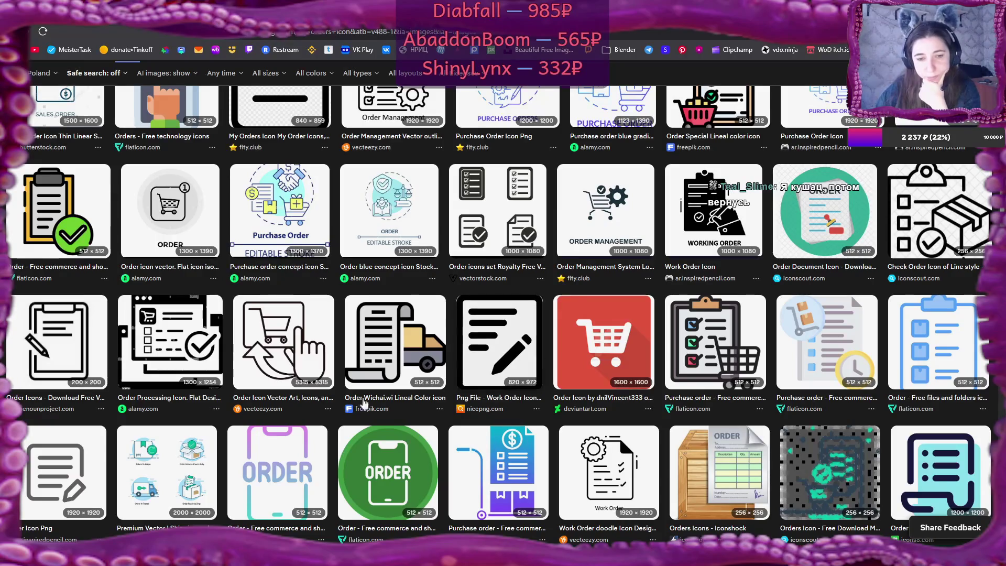
left_click(194, 451)
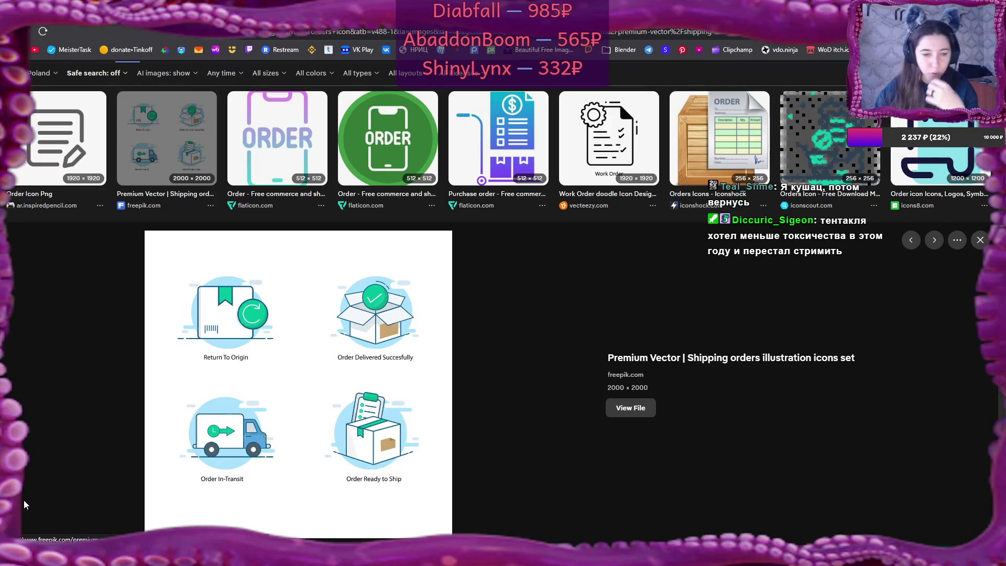
left_click(15, 550)
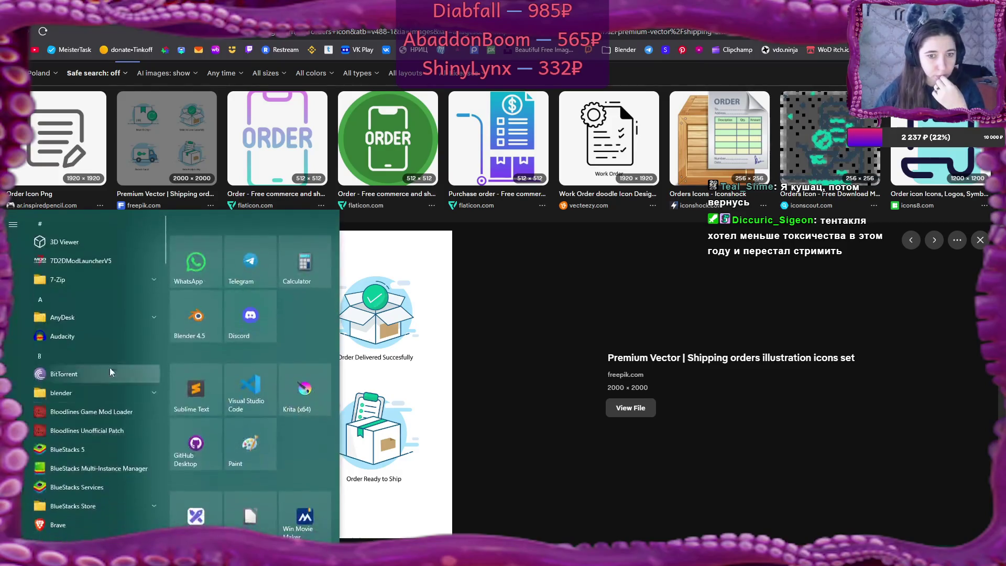
key("Escape")
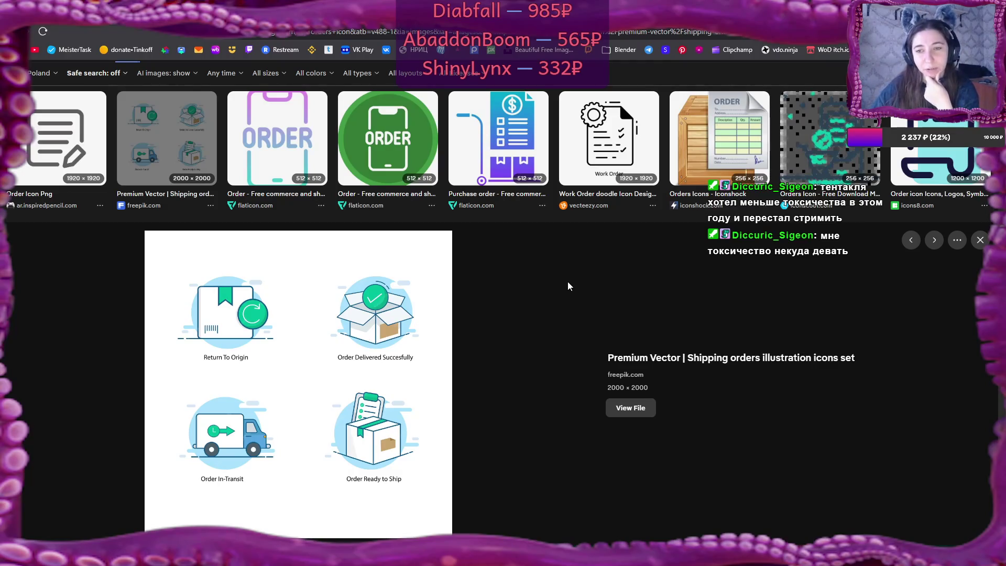
scroll(566, 286, "down", 4)
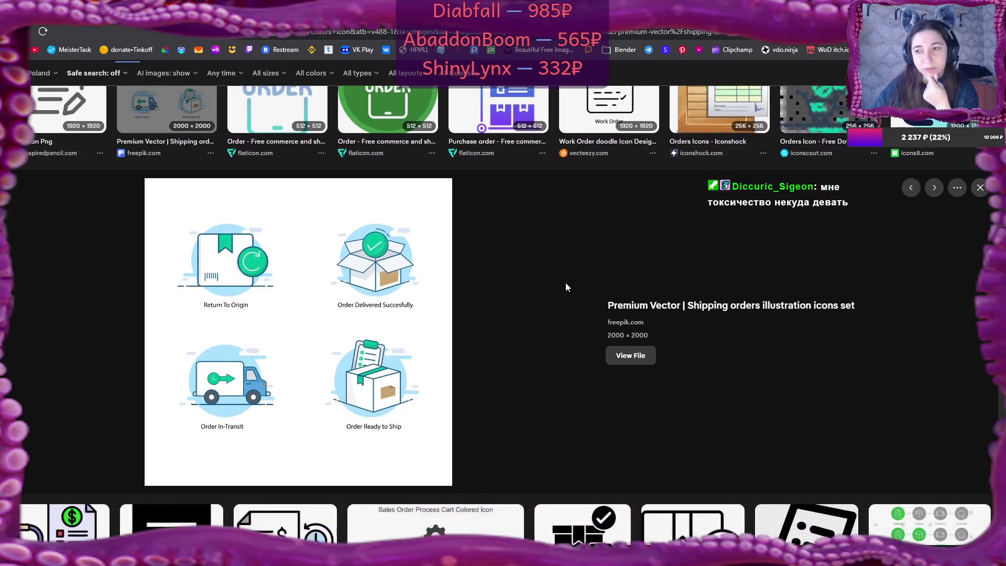
- Scroll down to more order icon results from icons8, flaticon and fity.club
scroll(515, 286, "down", 2)
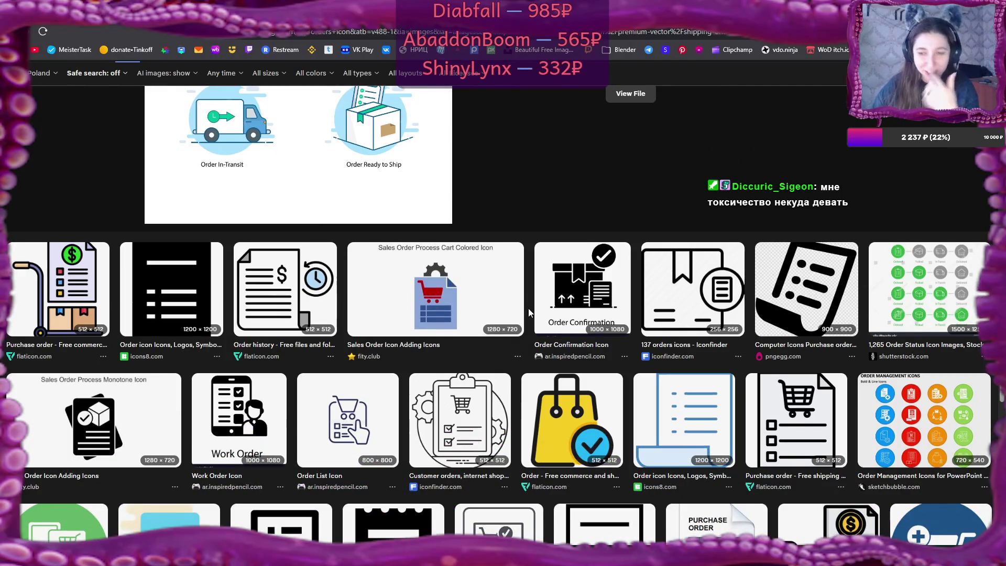
scroll(529, 310, "down", 2)
scroll(525, 310, "down", 2)
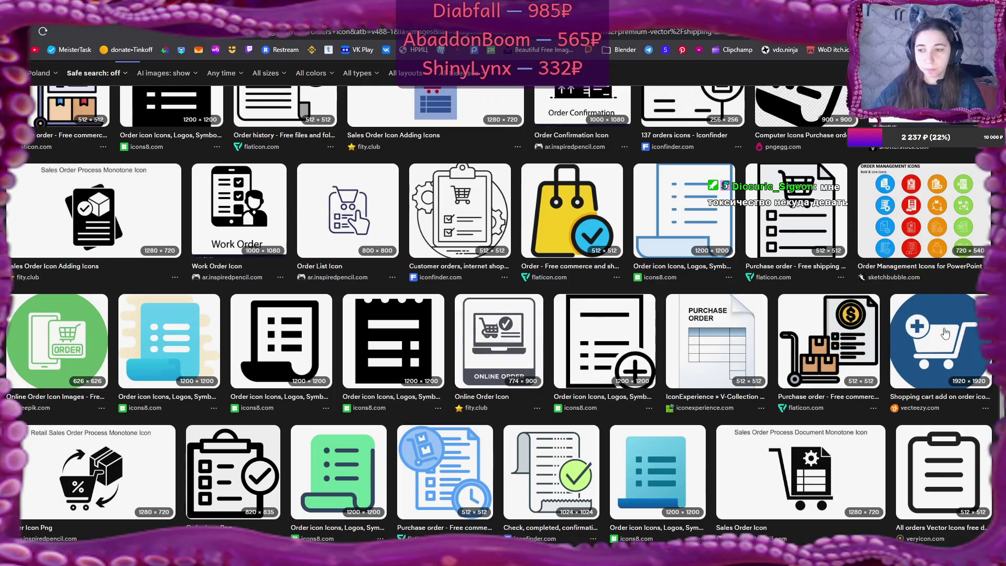
scroll(945, 333, "down", 2)
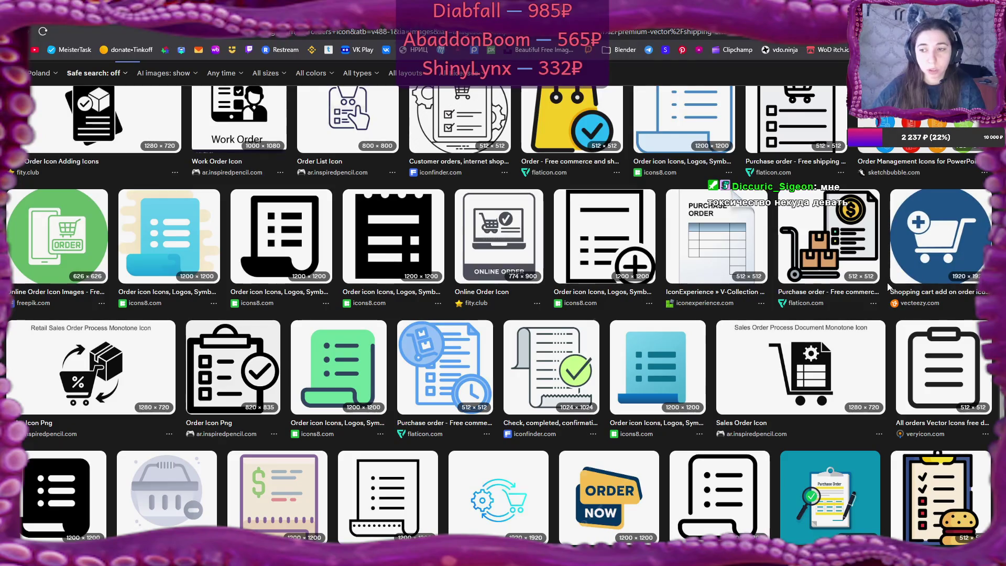
- Preview 'Purchase order - Free commerce icons', then start 'etsy order icon' in a new tab
left_click(829, 231)
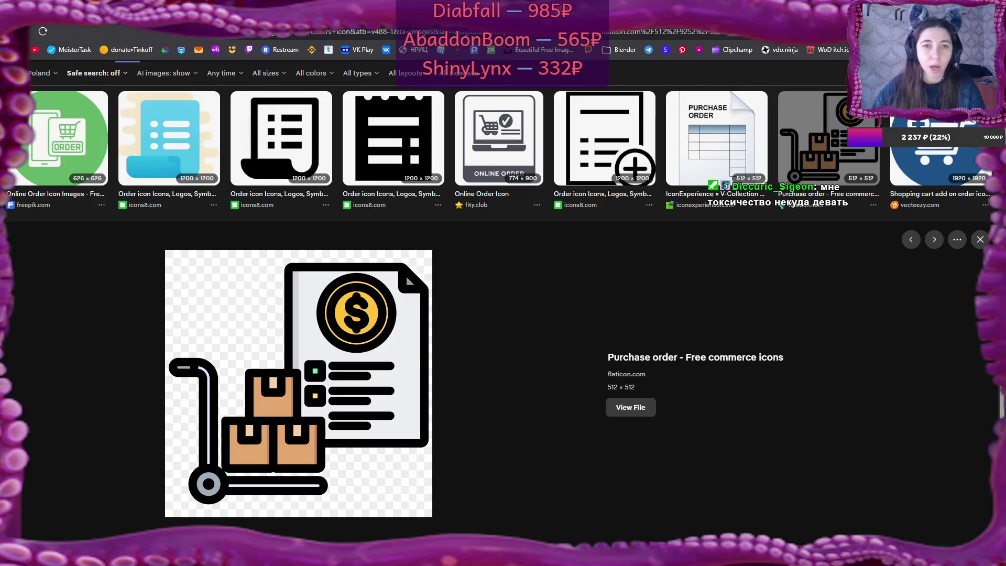
key("ctrl+t")
type("ets")
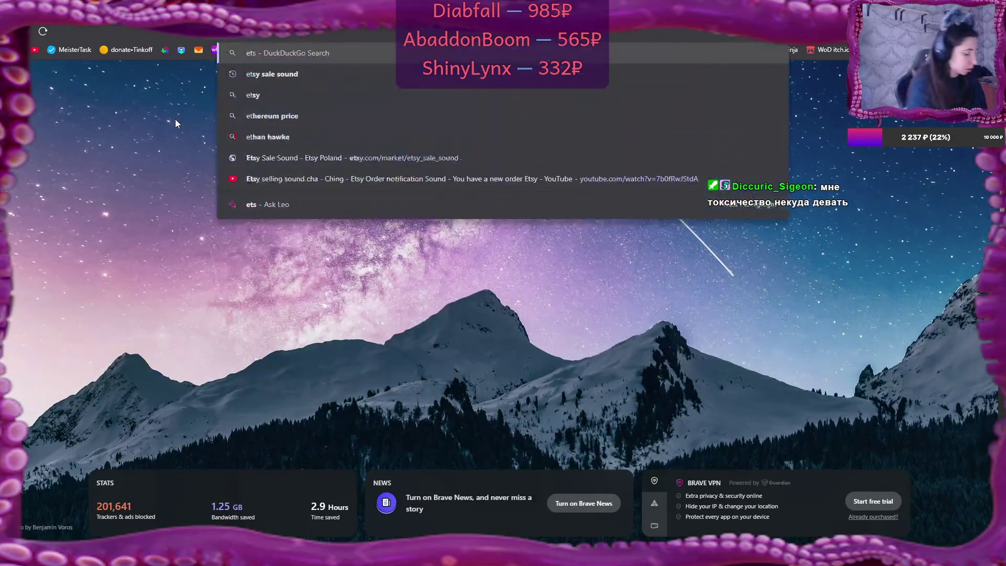
type("y order")
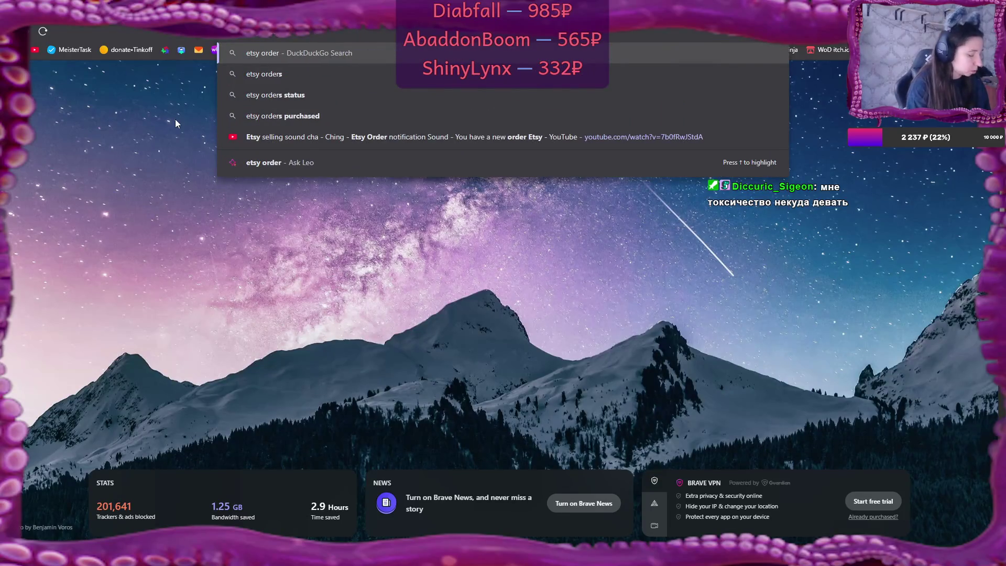
type(" icon")
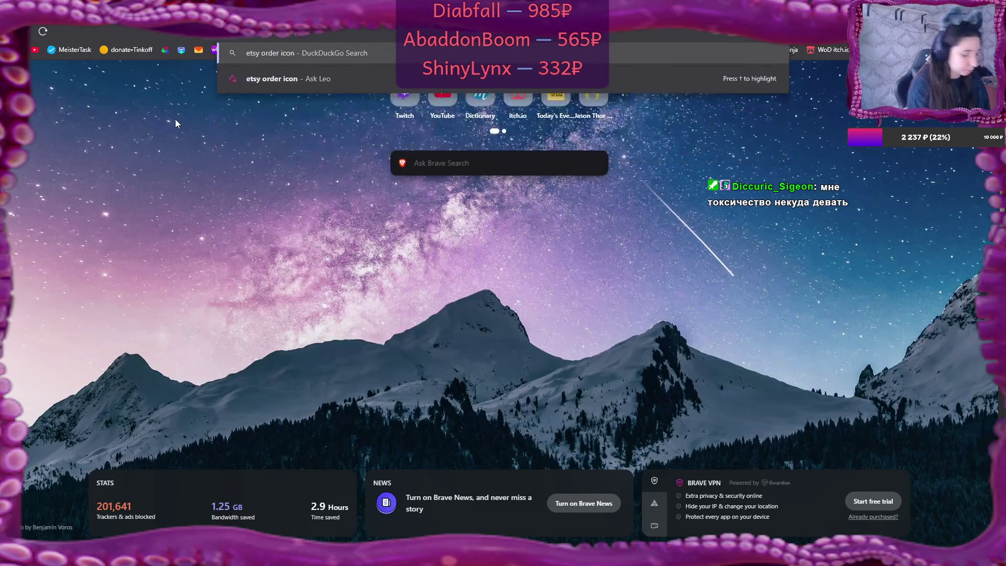
- Search images for 'etsy order icon' and preview 'The Complete Guide to Etsy Order Management for Sellers'
key("Return")
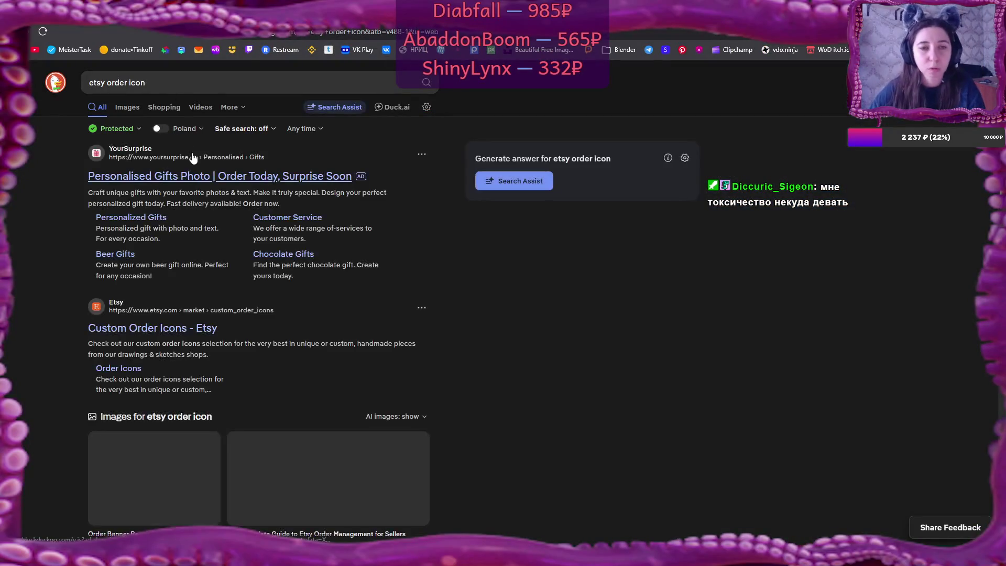
left_click(131, 110)
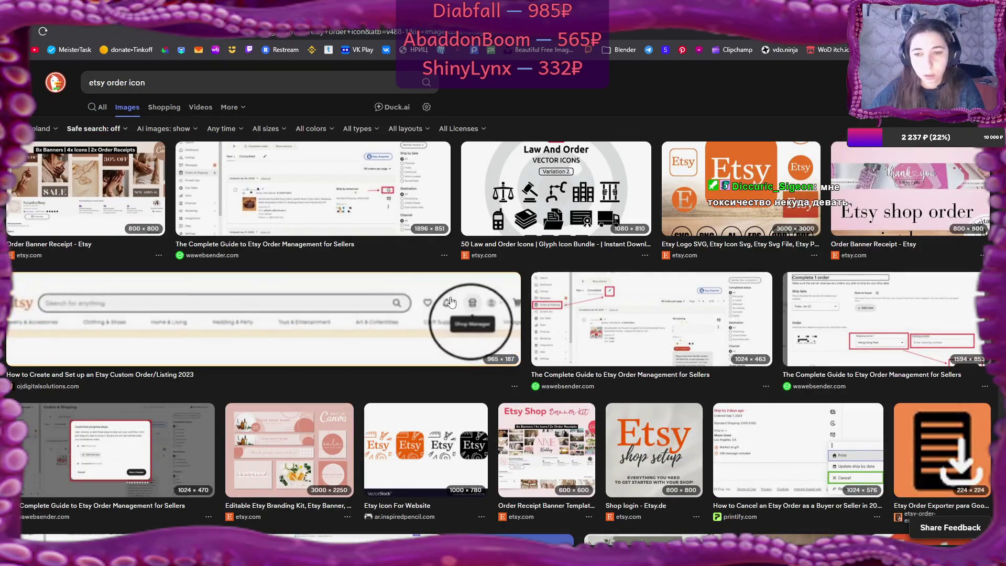
left_click(482, 301)
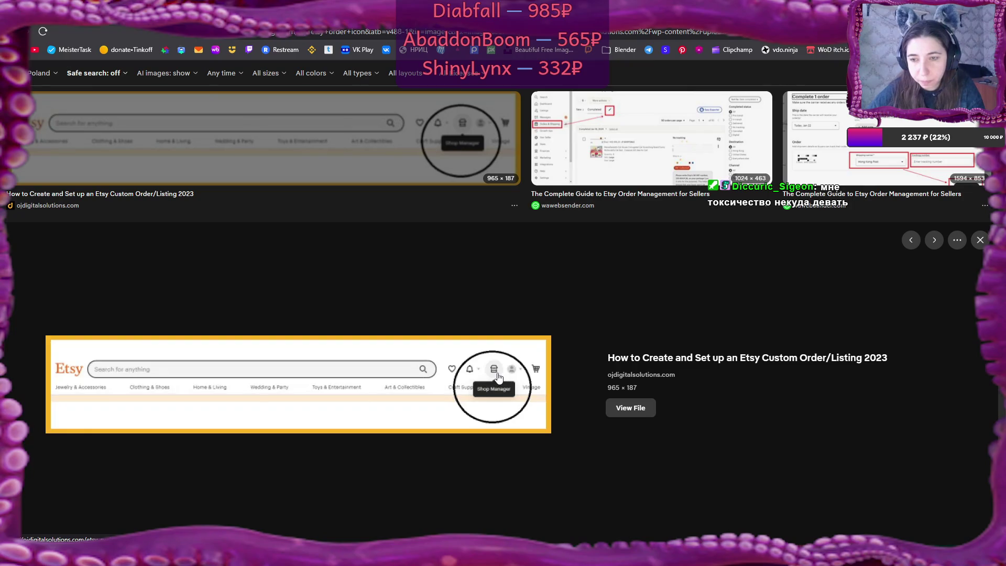
scroll(498, 378, "up", 2)
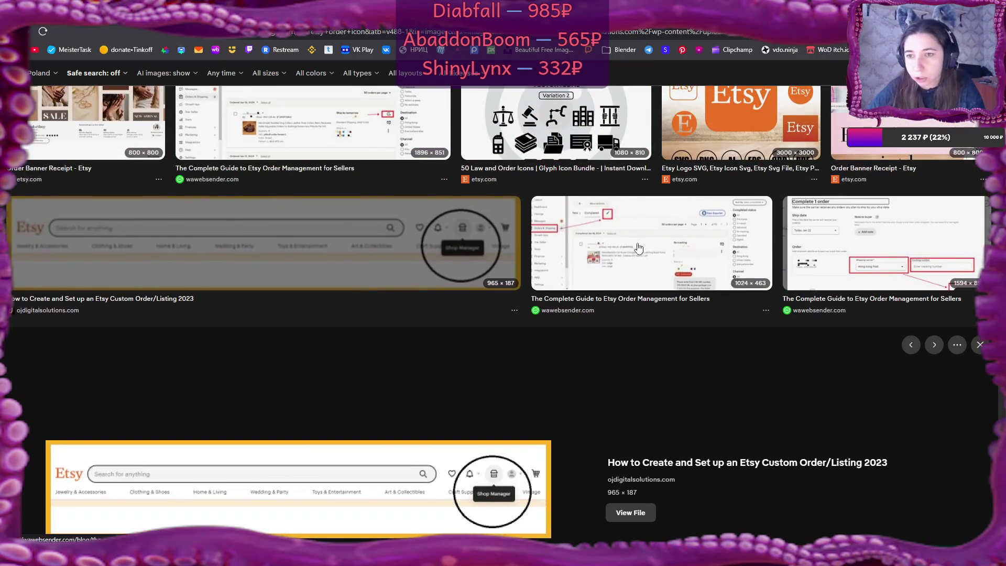
scroll(359, 263, "up", 2)
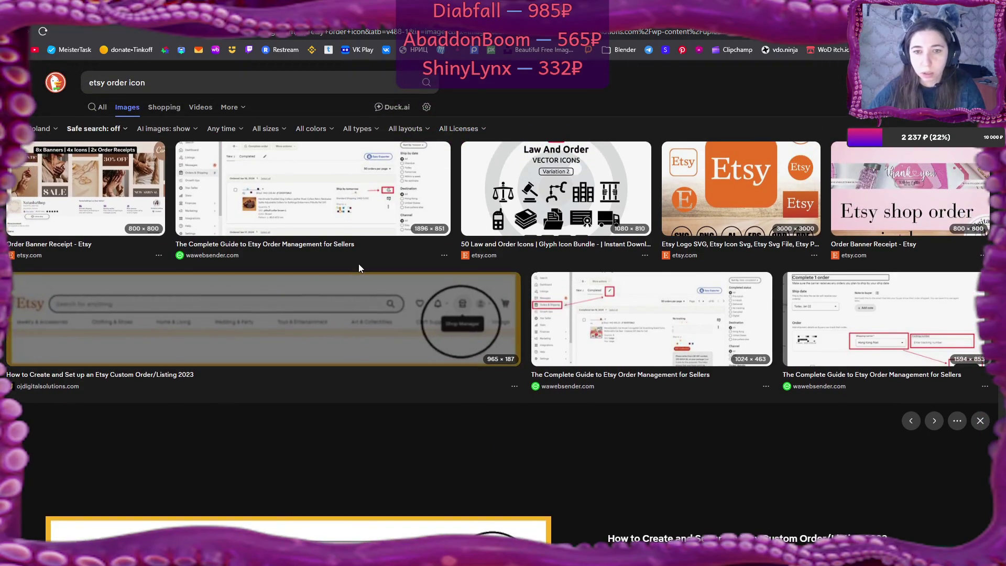
left_click(271, 233)
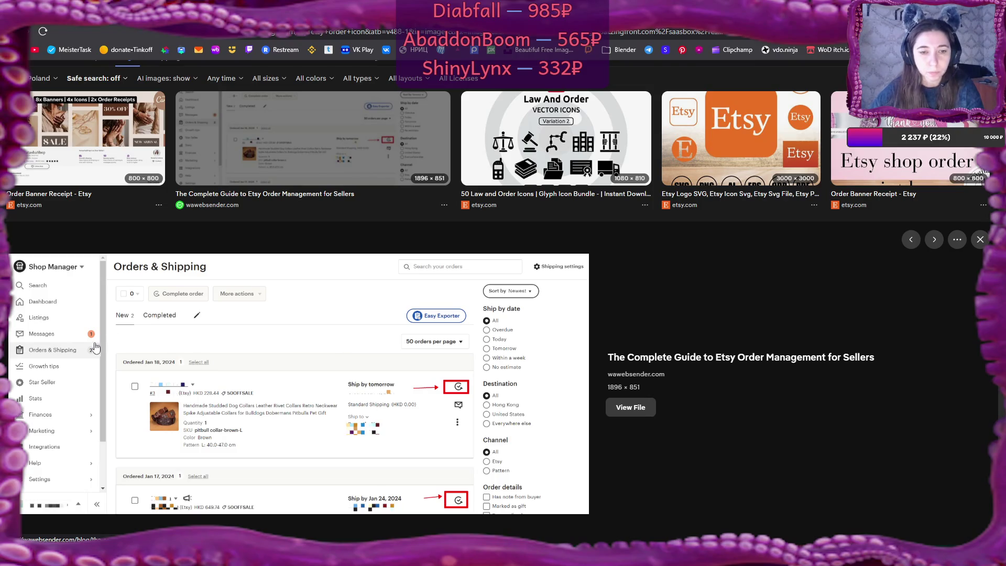
- Preview the 1024×462 Etsy order screenshot and 'Personalising or Reviewing Your Etsy Orders' image
scroll(329, 348, "down", 10)
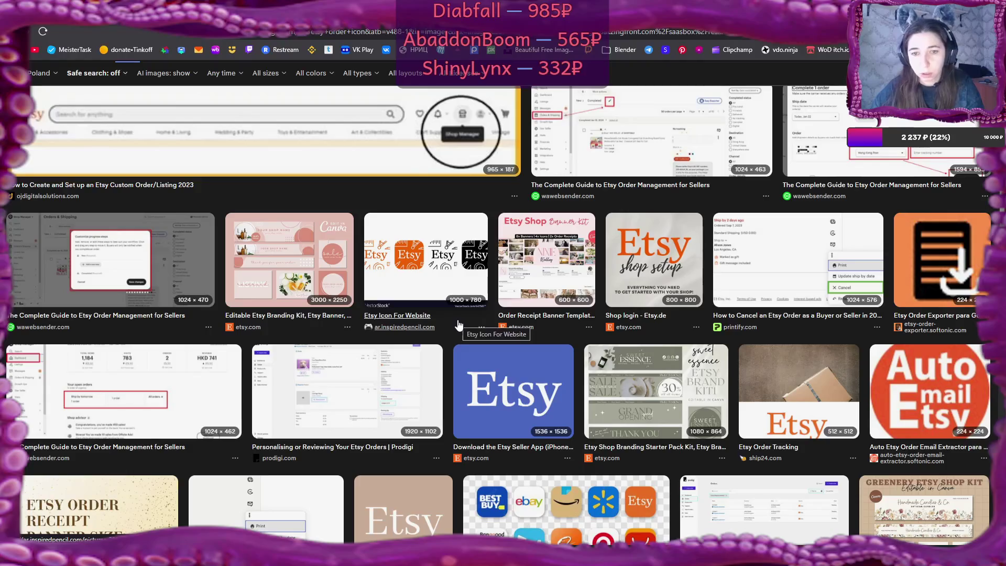
scroll(447, 333, "down", 3)
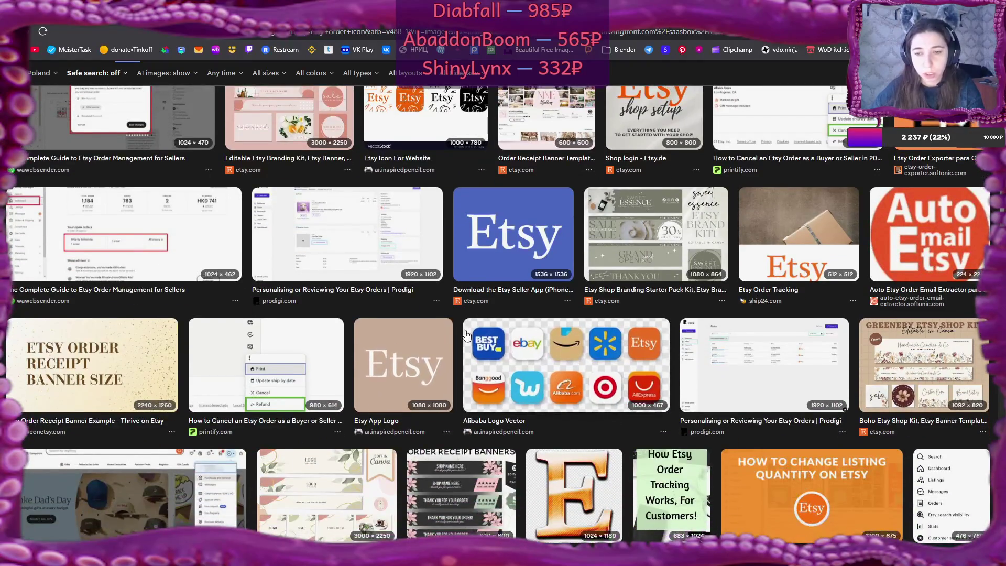
scroll(459, 333, "down", 5)
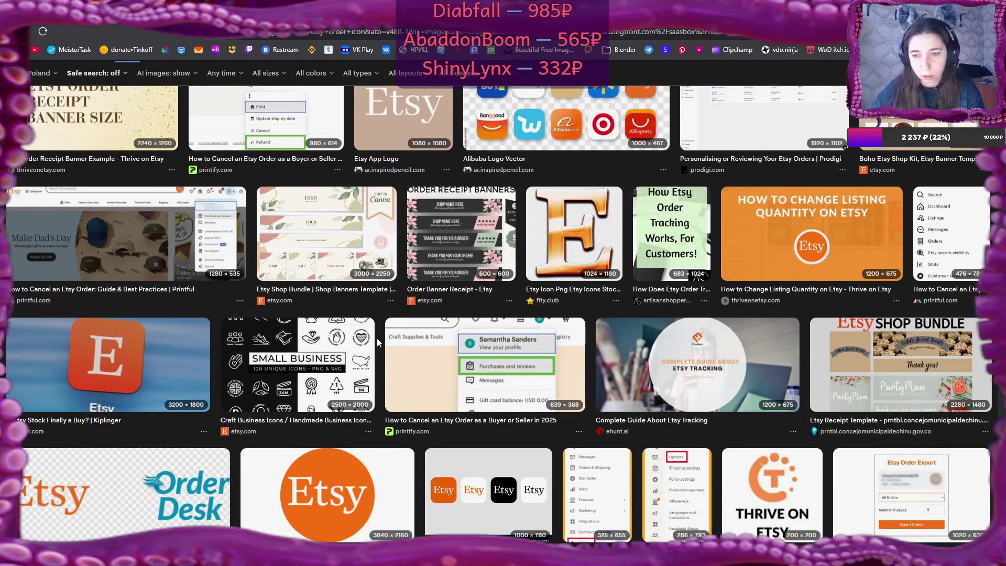
scroll(377, 339, "down", 2)
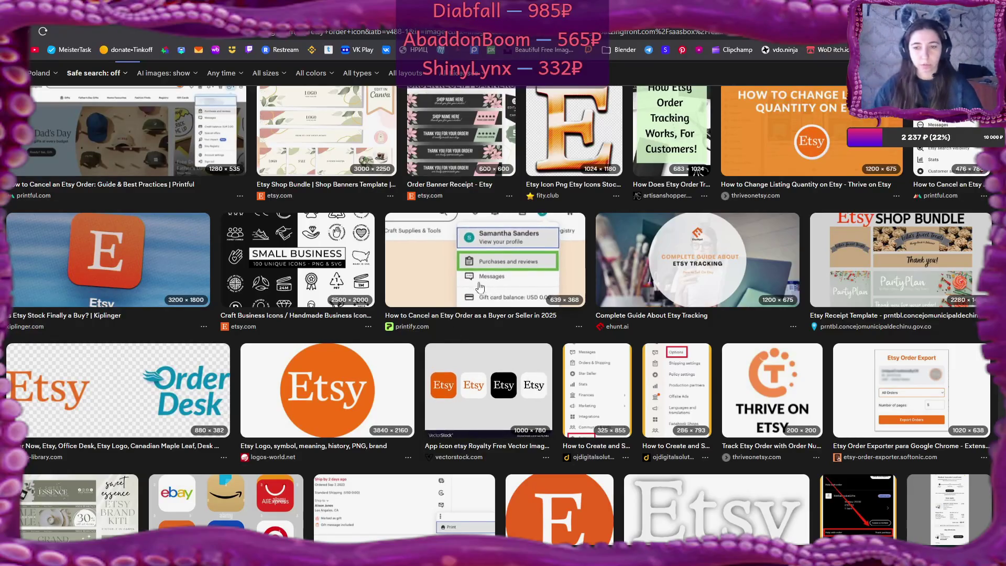
scroll(427, 325, "up", 10)
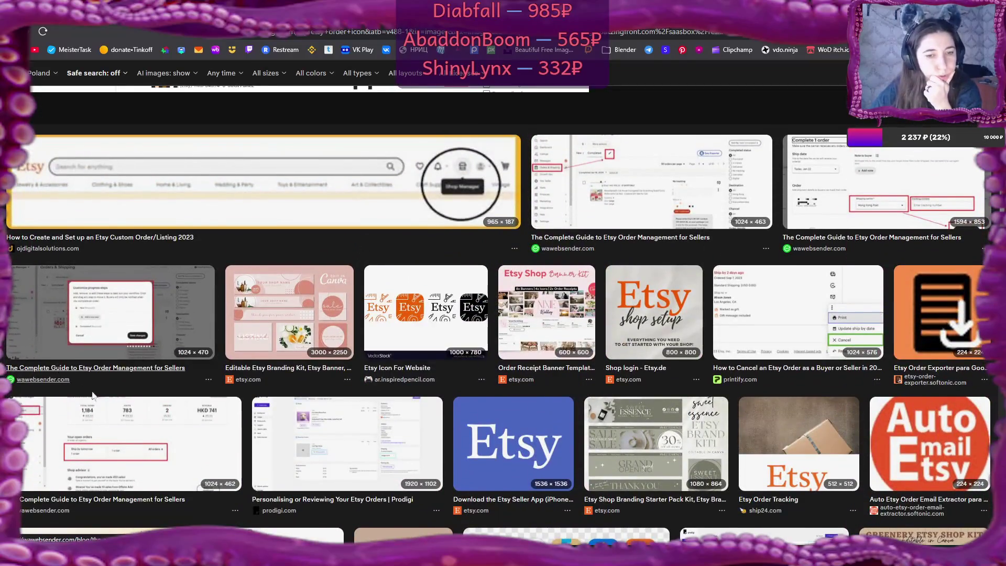
left_click(152, 424)
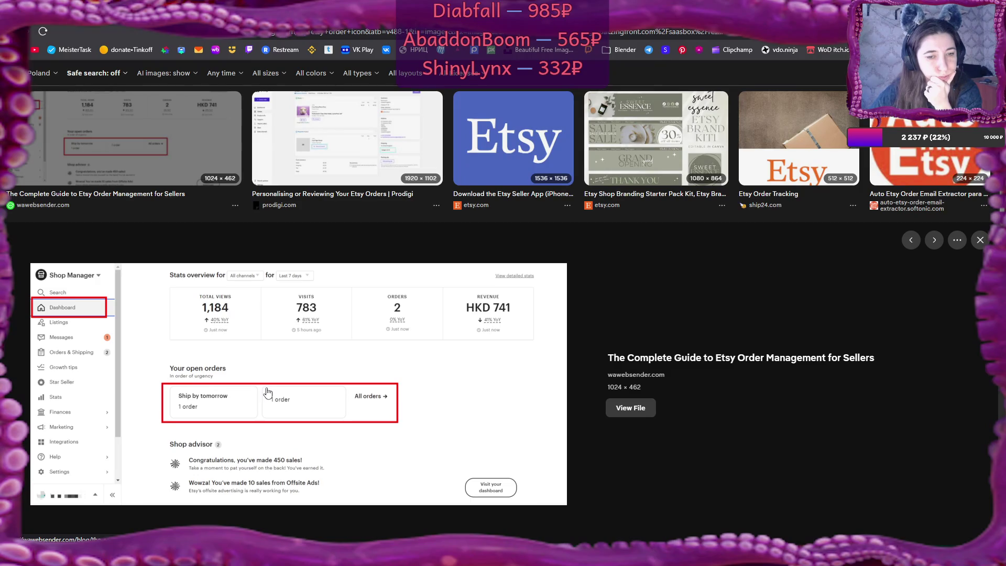
scroll(266, 367, "up", 4)
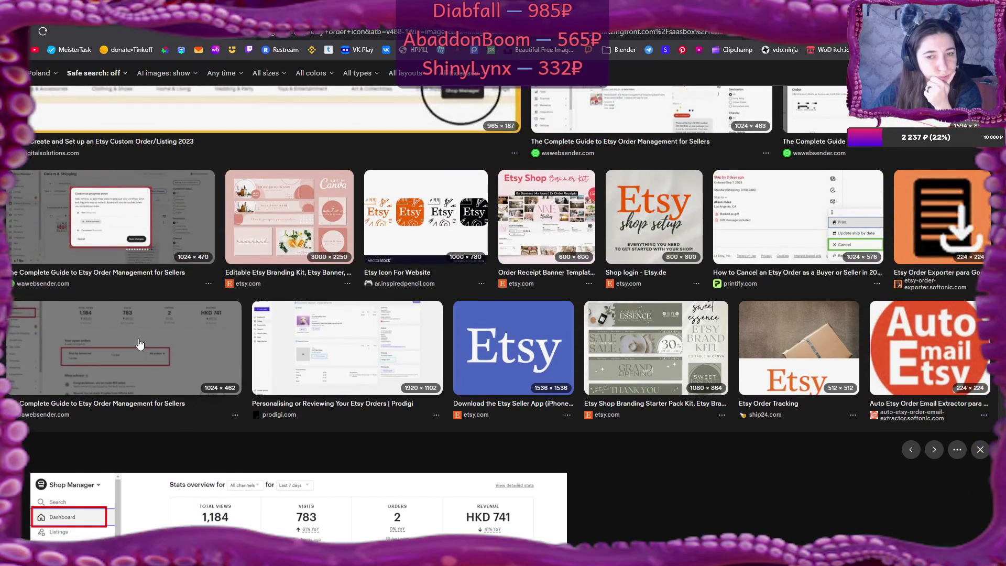
left_click(317, 349)
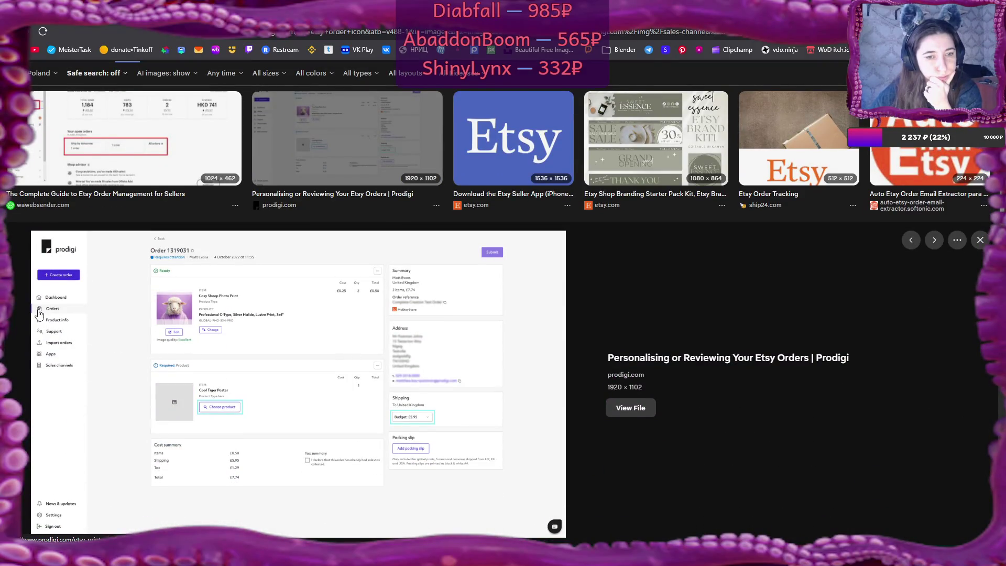
- Preview a purchase-order icon, return to the results, and switch back to Flax Editor
scroll(273, 314, "up", 5)
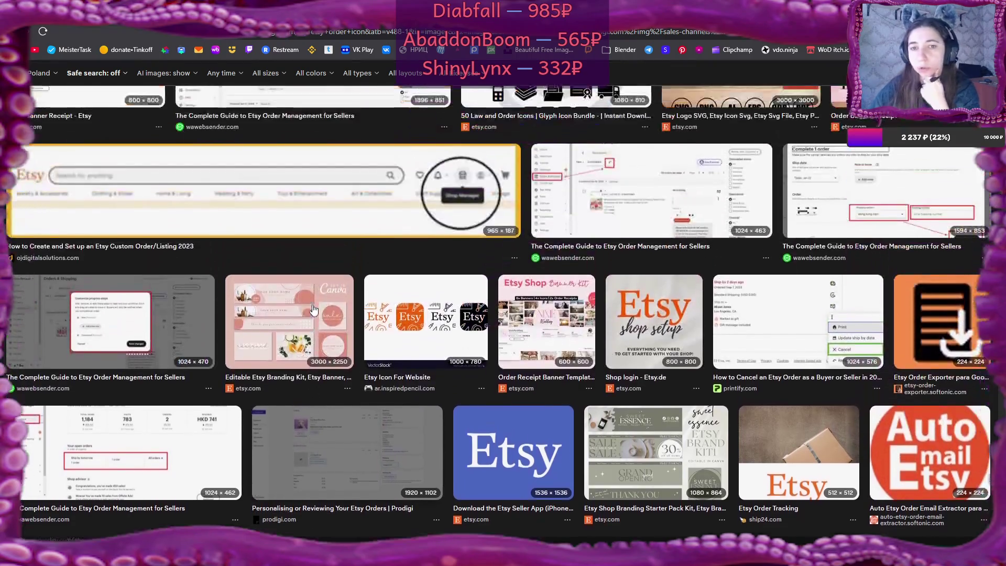
scroll(313, 310, "up", 1)
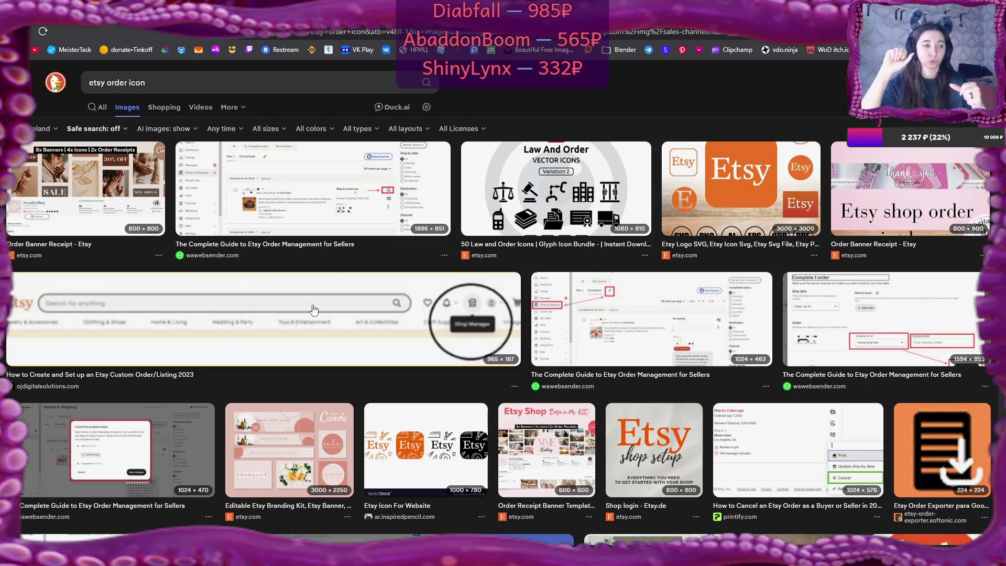
left_click(438, 281)
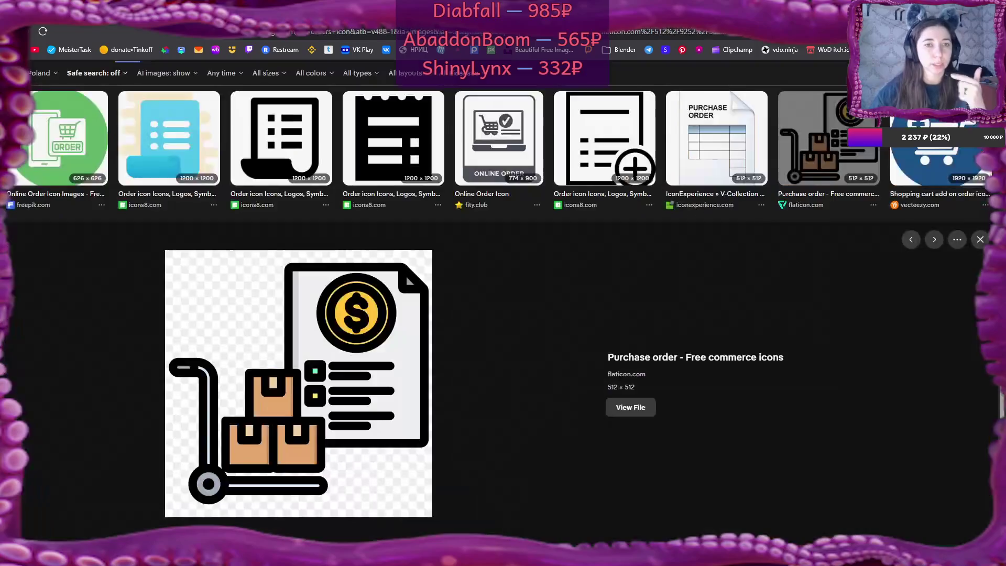
key("alt+Left")
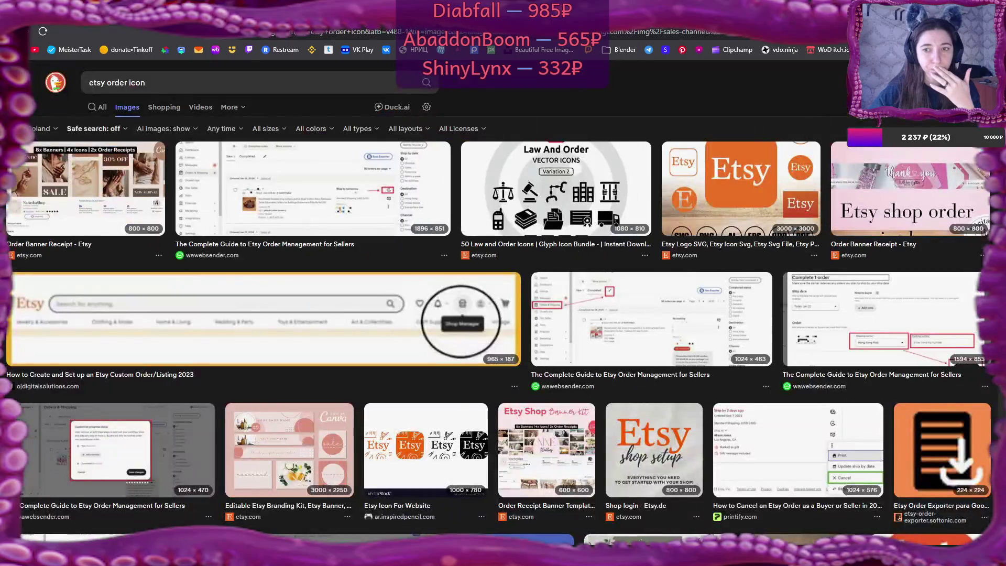
key("alt+Tab")
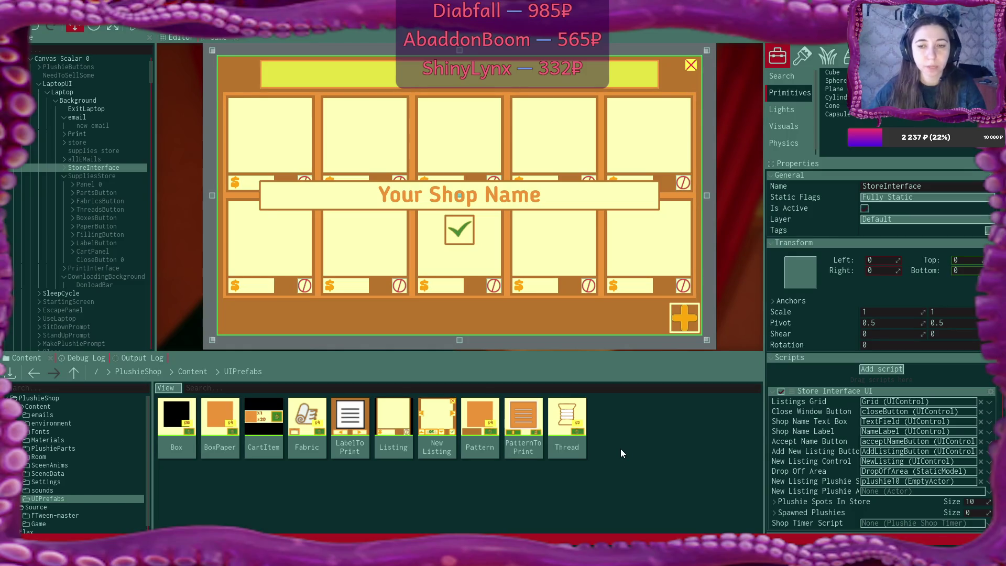
- Expand StoreInterface, select its Grid to review the GridPanel layout settings, then bring up the Start menu
left_click(64, 168)
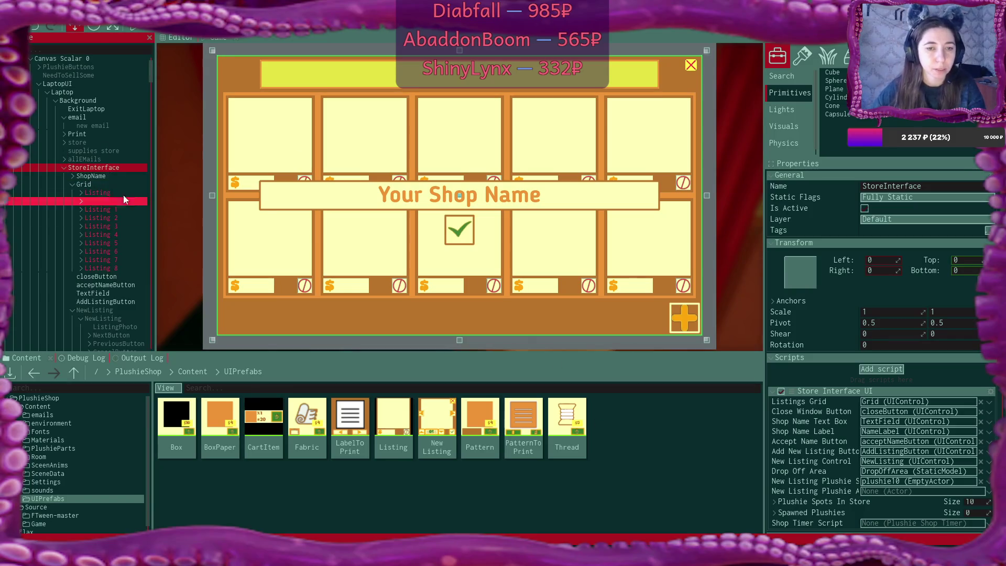
left_click(84, 185)
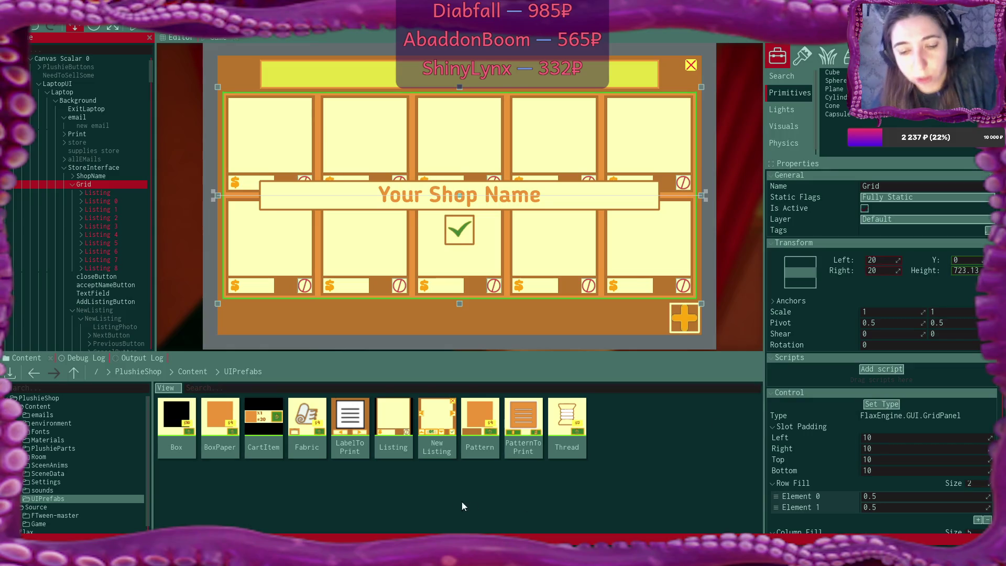
key("super")
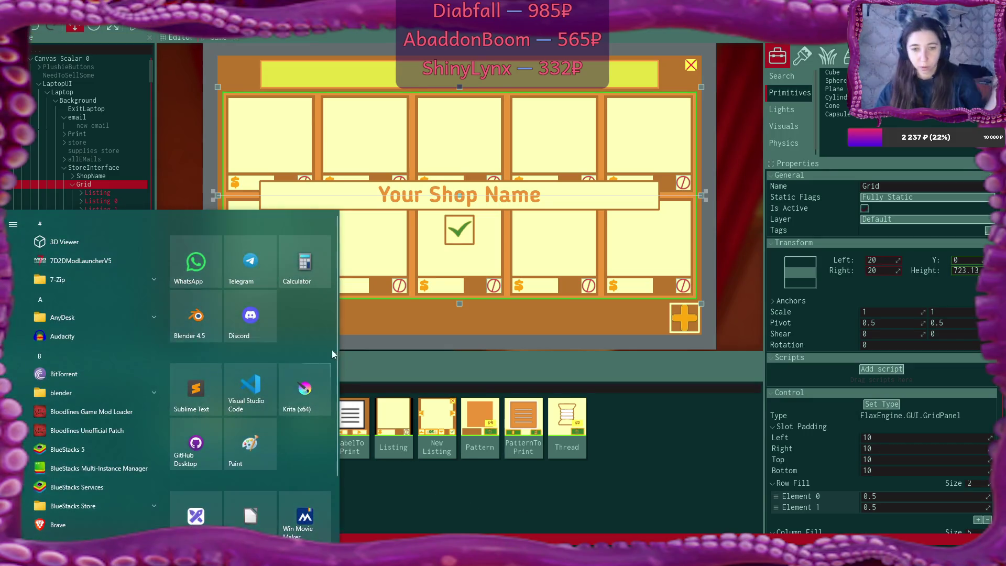
- Launch Paint and draw a large black rectangle frame near the canvas top-left
left_click(250, 444)
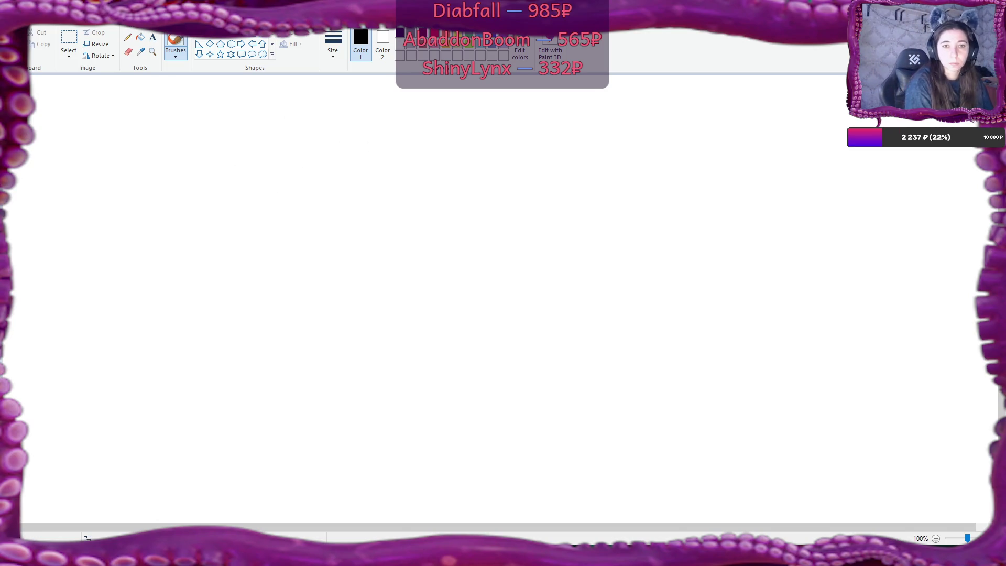
left_click(232, 44)
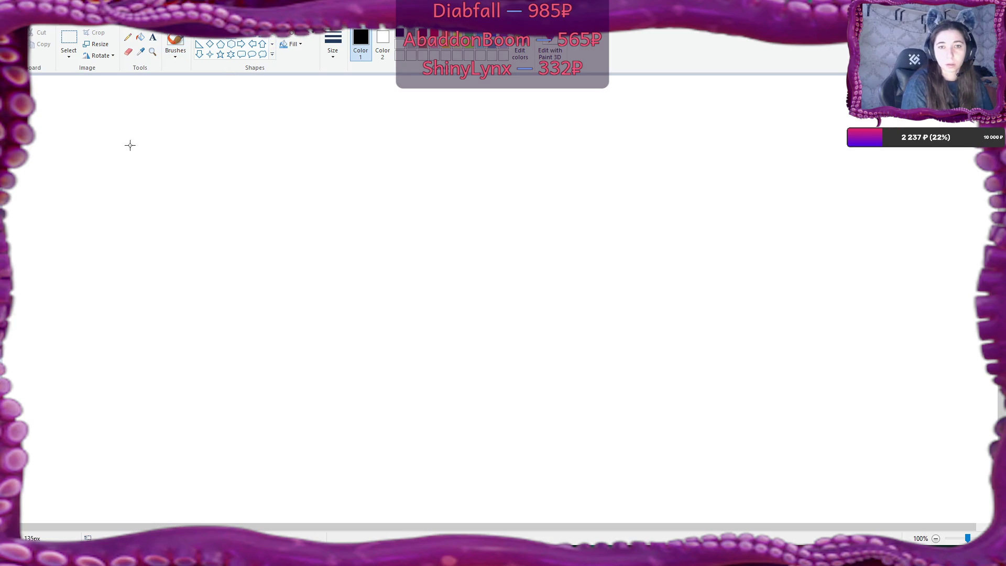
mouse_move(80, 108)
left_mouse_down()
mouse_move(359, 288)
mouse_move(370, 370)
left_mouse_up()
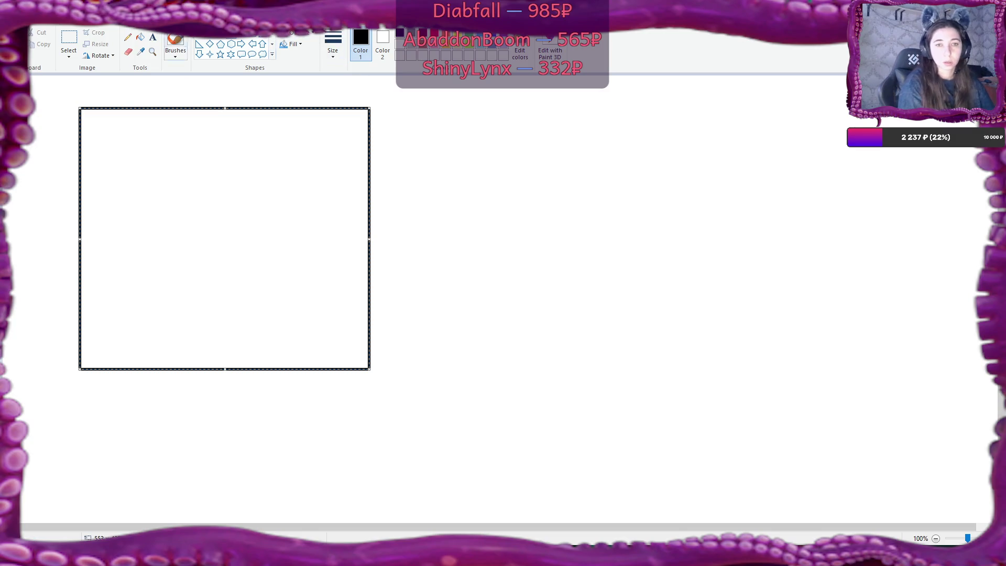
- Switch to the Pencil with the thickest line size
left_click(128, 37)
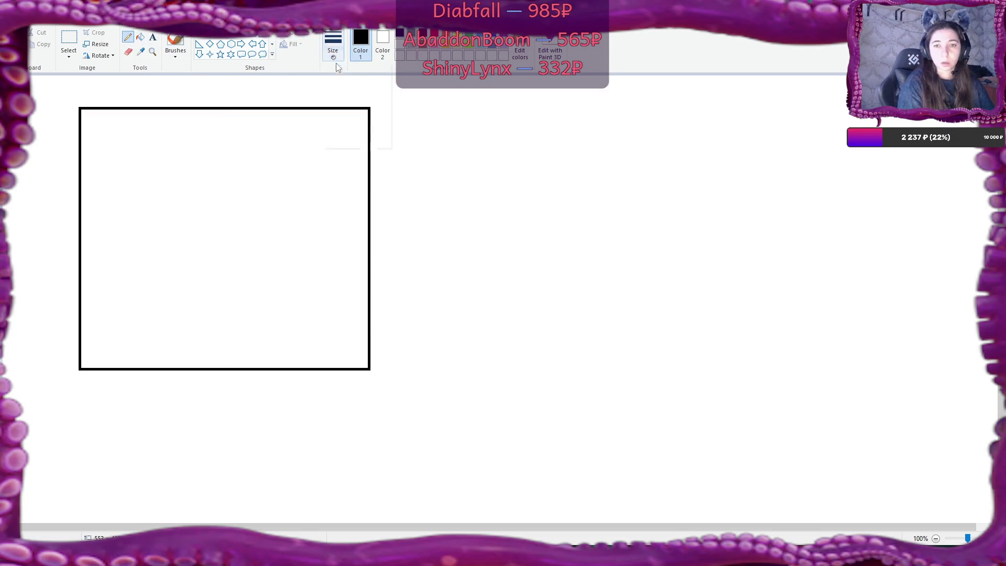
left_click(333, 47)
left_click(353, 137)
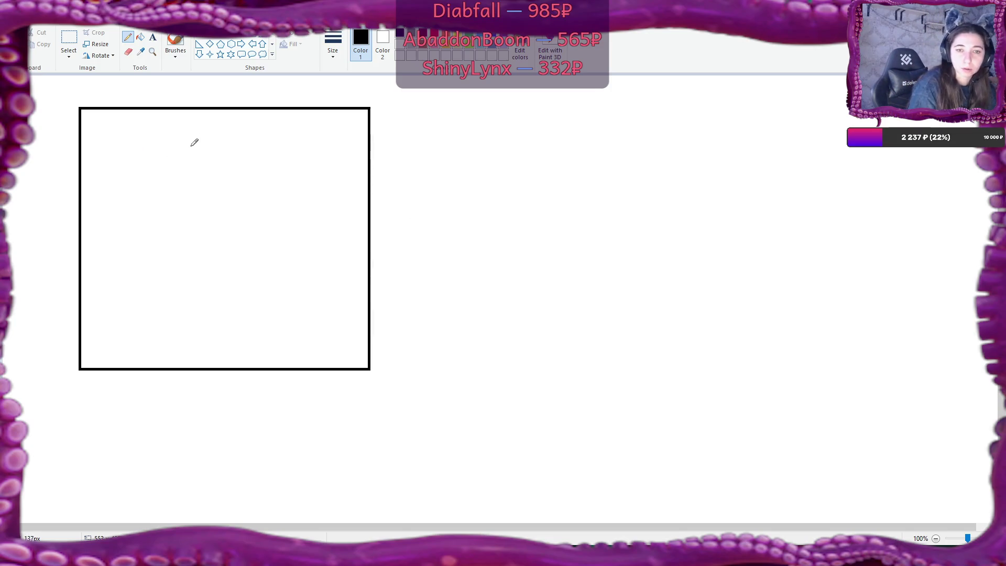
- Pencil an inner frame and a teddy bear plushie with ears, arms and legs inside it
mouse_move(99, 124)
left_mouse_down()
mouse_move(110, 314)
mouse_move(202, 121)
mouse_move(333, 144)
mouse_move(326, 311)
left_mouse_up()
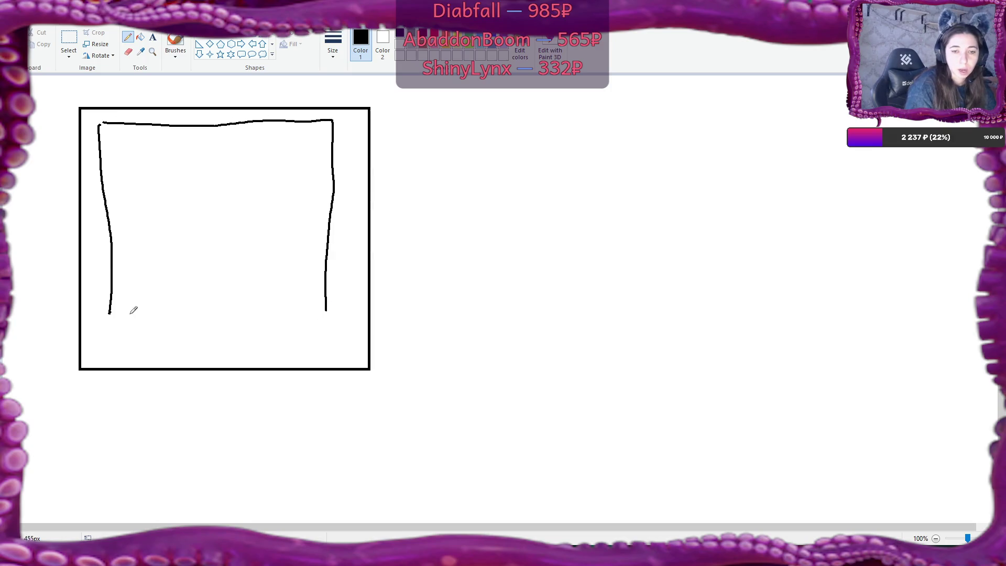
left_click_drag(110, 313, 339, 304)
mouse_move(207, 139)
left_mouse_down()
mouse_move(219, 175)
mouse_move(205, 139)
mouse_move(180, 150)
mouse_move(216, 140)
left_mouse_up()
mouse_move(192, 186)
left_mouse_down()
mouse_move(160, 213)
mouse_move(173, 206)
left_mouse_up()
left_click_drag(238, 195, 240, 198)
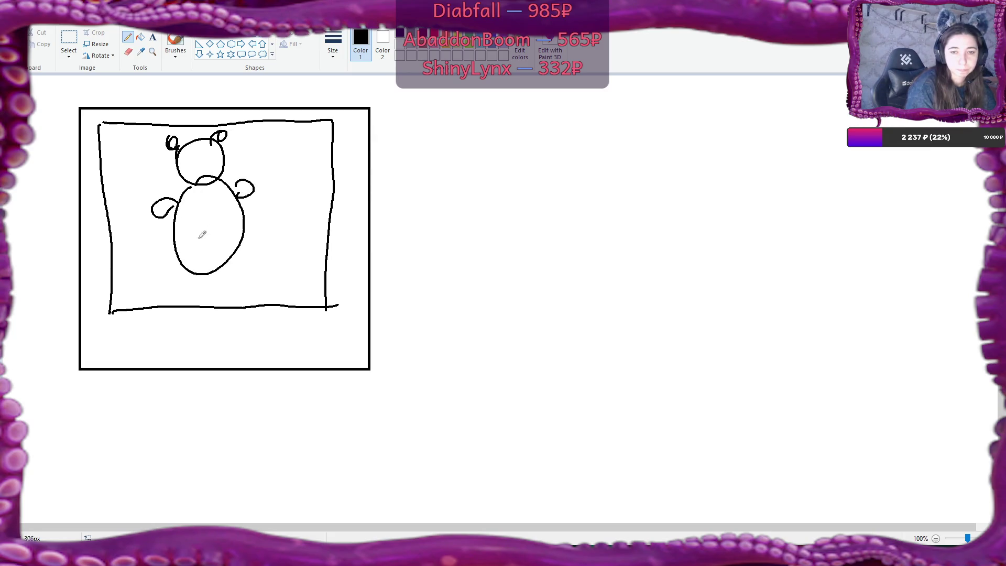
mouse_move(174, 247)
left_mouse_down()
mouse_move(154, 265)
mouse_move(168, 258)
left_mouse_up()
left_click_drag(239, 242, 247, 244)
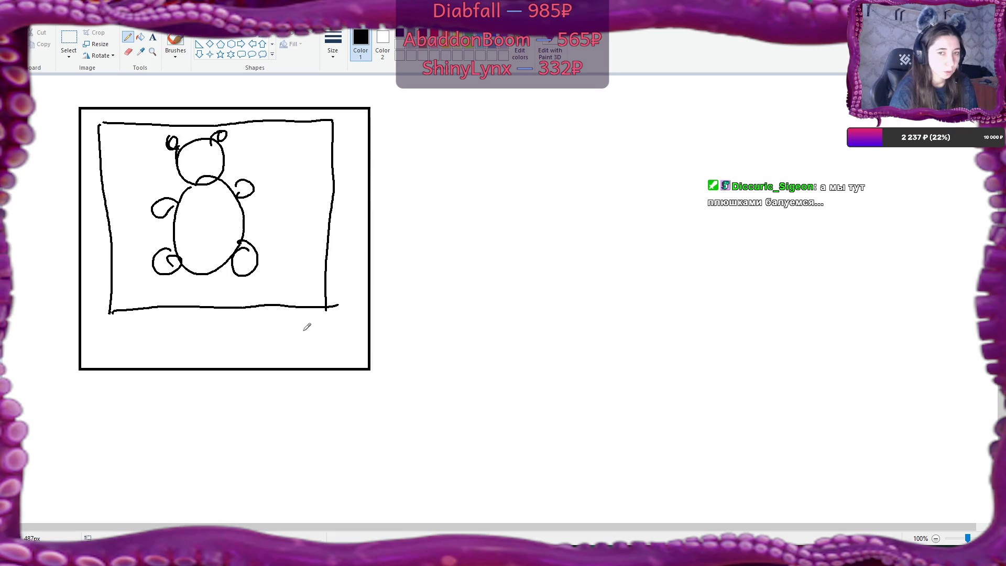
- Sketch a small box below the frame, then undo a stray line and erase most of the box
mouse_move(305, 325)
left_mouse_down()
mouse_move(305, 363)
mouse_move(310, 323)
mouse_move(358, 322)
mouse_move(360, 362)
left_mouse_up()
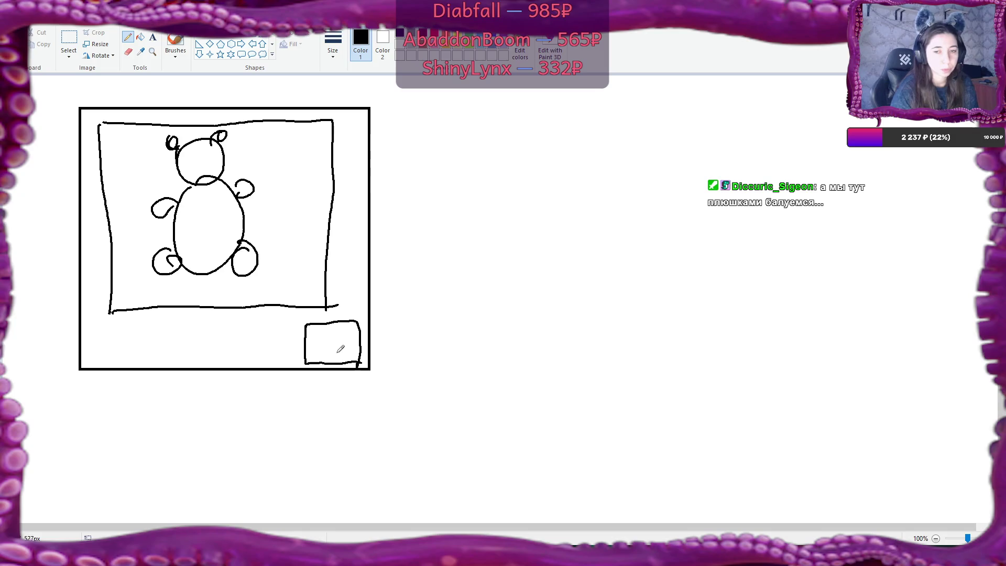
left_click(128, 52)
left_click_drag(303, 334, 305, 351)
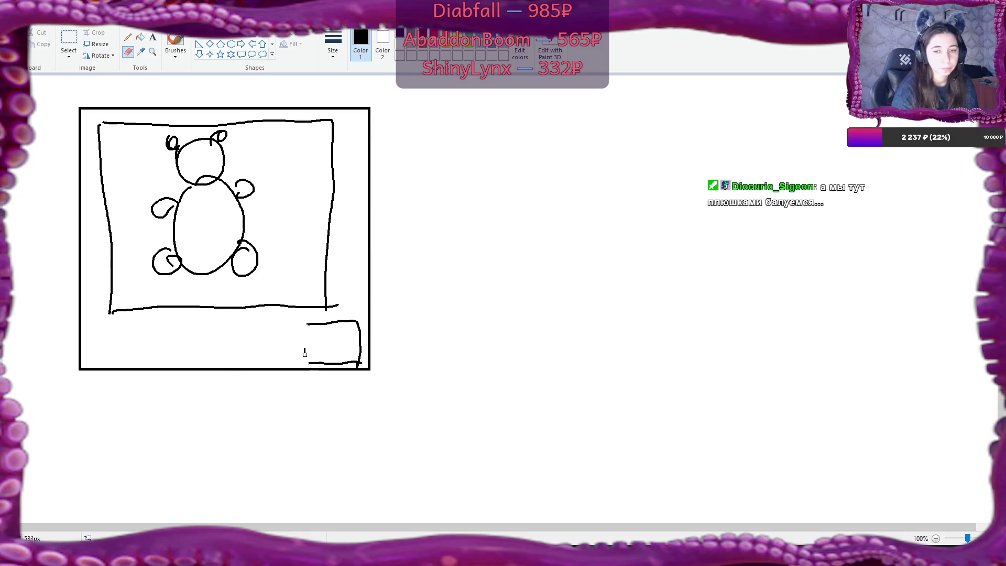
left_click(128, 37)
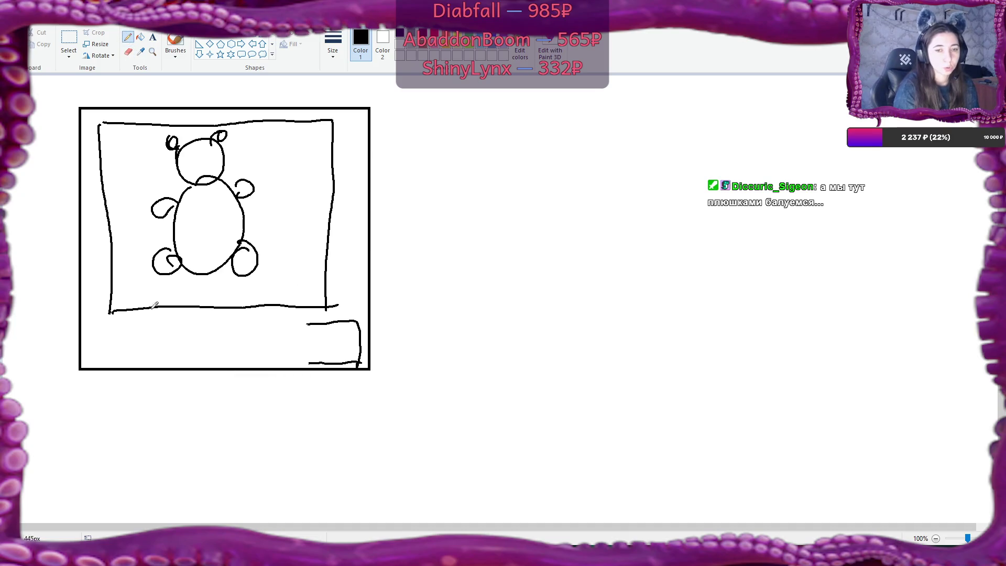
left_click_drag(116, 322, 306, 313)
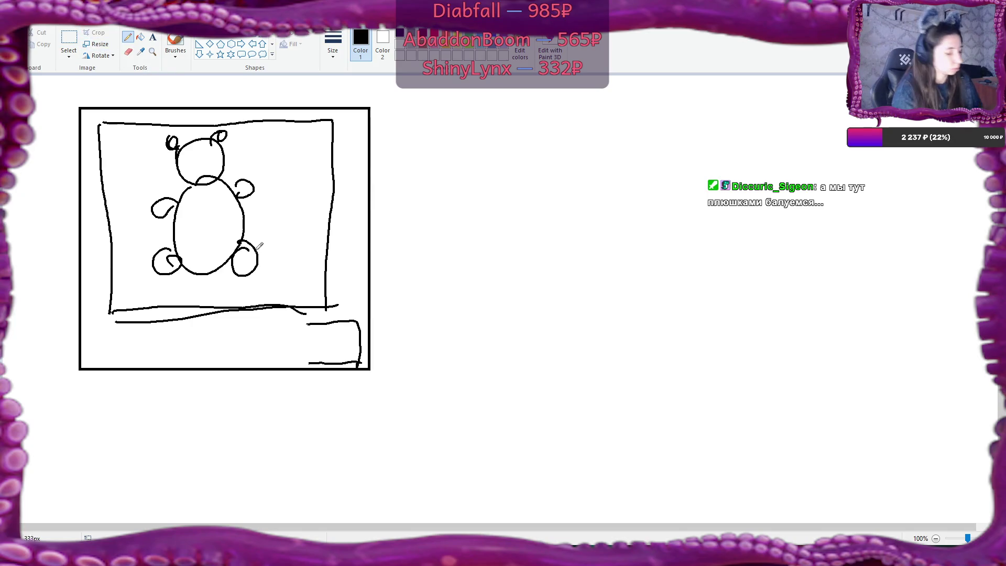
key("ctrl+z")
left_click(128, 52)
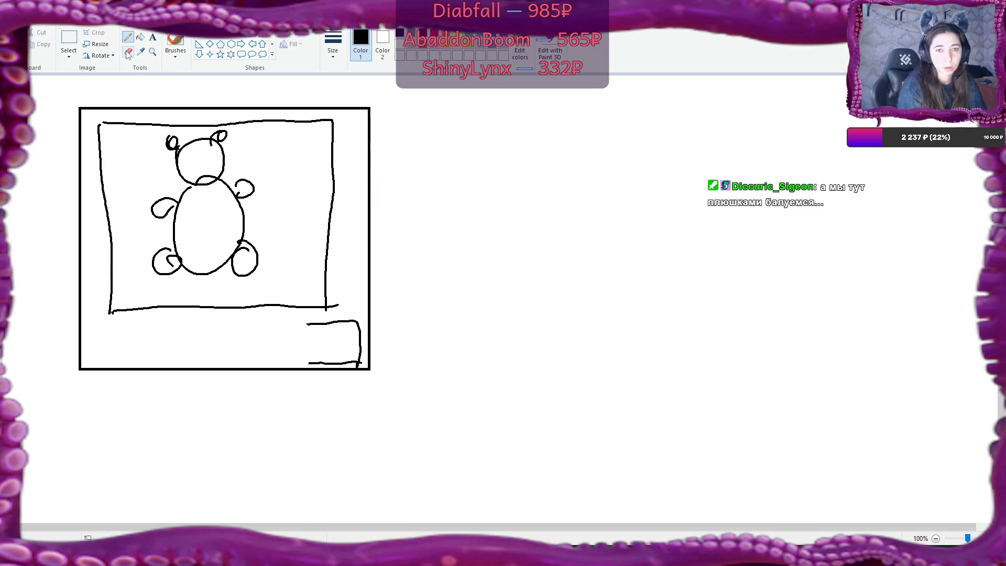
mouse_move(312, 331)
left_mouse_down()
mouse_move(312, 363)
mouse_move(357, 366)
mouse_move(342, 361)
mouse_move(360, 362)
mouse_move(357, 321)
mouse_move(325, 322)
mouse_move(334, 320)
left_mouse_up()
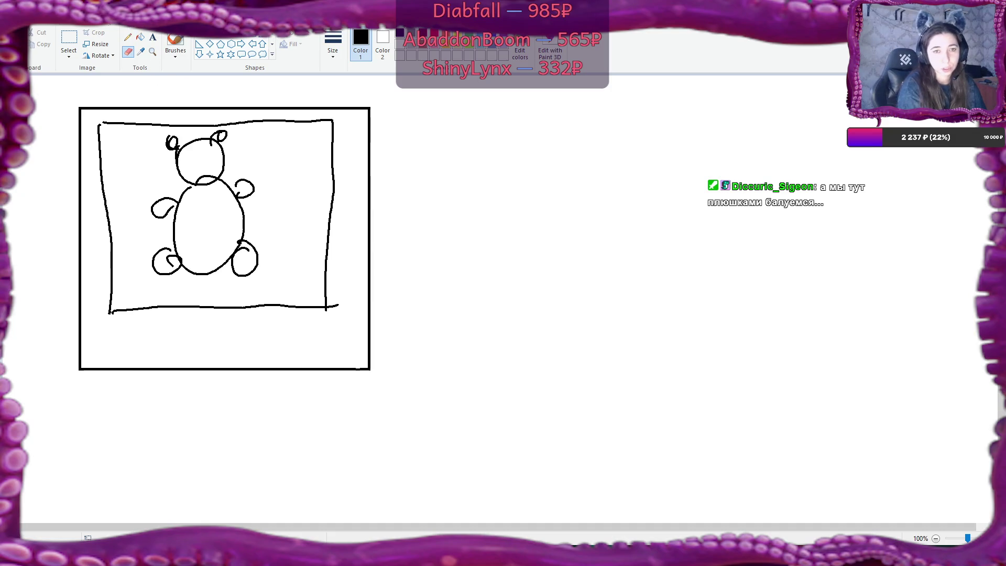
- Draw a long bar rectangle below the bear and undo the icon doodle inside it
left_click(231, 43)
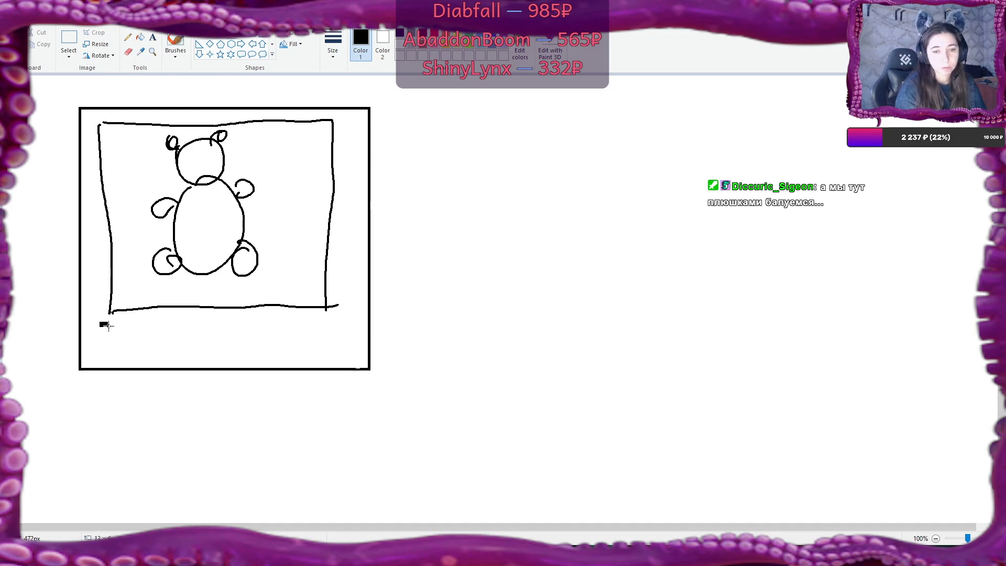
left_click_drag(101, 323, 345, 357)
left_click(127, 37)
mouse_move(159, 329)
left_mouse_down()
mouse_move(211, 352)
mouse_move(191, 331)
mouse_move(195, 346)
left_mouse_up()
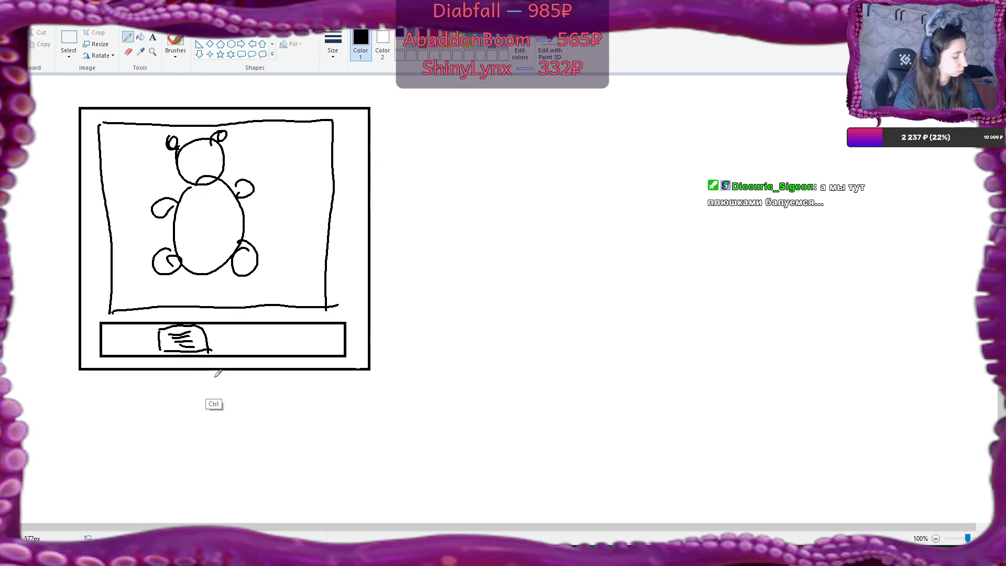
key("ctrl+z")
key("ctrl+z")
key("ctrl+z")
key("ctrl+z")
key("ctrl+z")
key("ctrl+z")
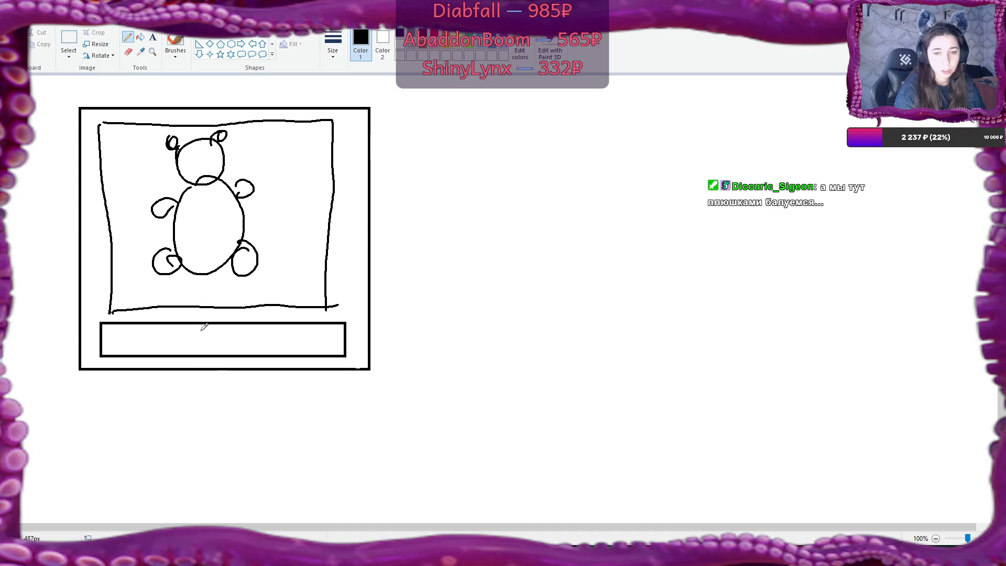
mouse_move(198, 332)
left_mouse_down()
mouse_move(199, 354)
mouse_move(243, 329)
mouse_move(247, 350)
mouse_move(241, 330)
mouse_move(236, 344)
left_mouse_up()
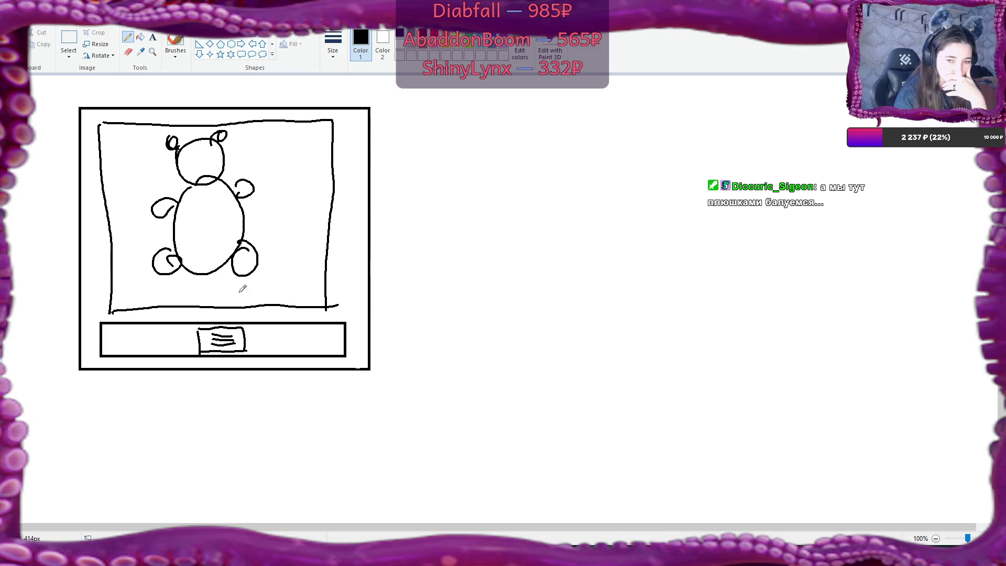
key("ctrl+z")
key("ctrl+z")
key("ctrl+z")
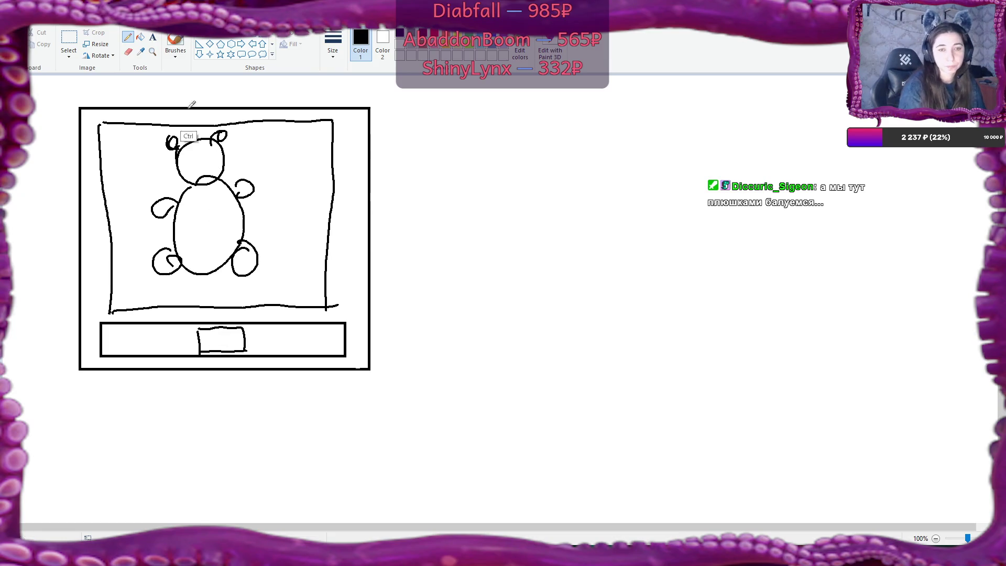
key("ctrl+z")
left_click(128, 51)
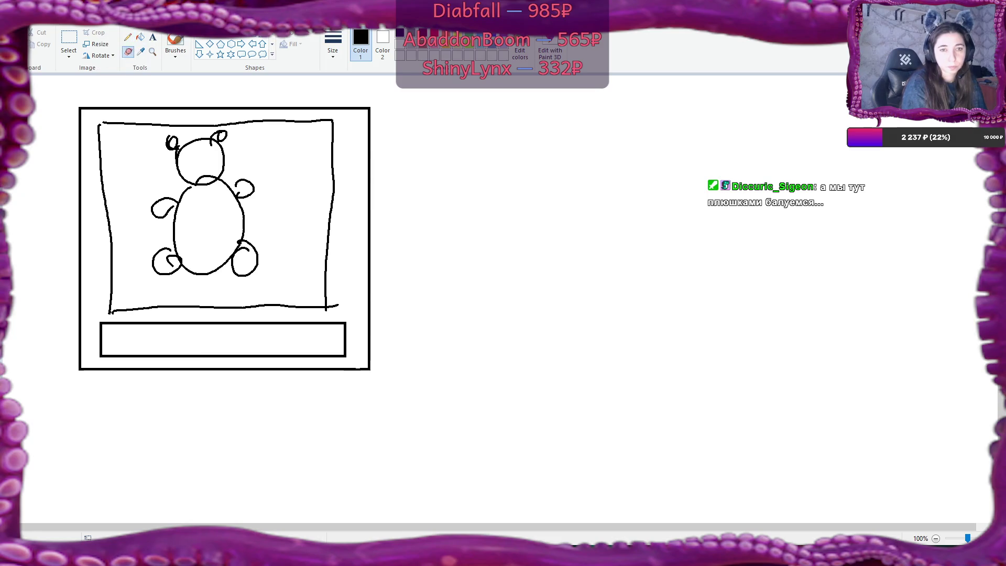
- Erase a gap to split the bottom bar, close both boxes, and draw a note icon on the right
mouse_move(214, 323)
left_mouse_down()
mouse_move(224, 321)
mouse_move(219, 357)
left_mouse_up()
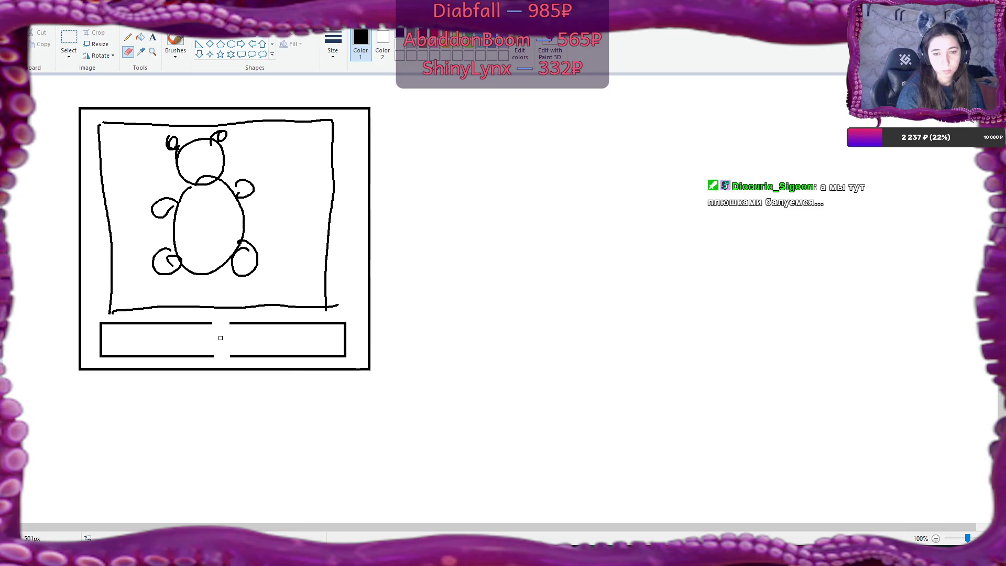
left_click(127, 37)
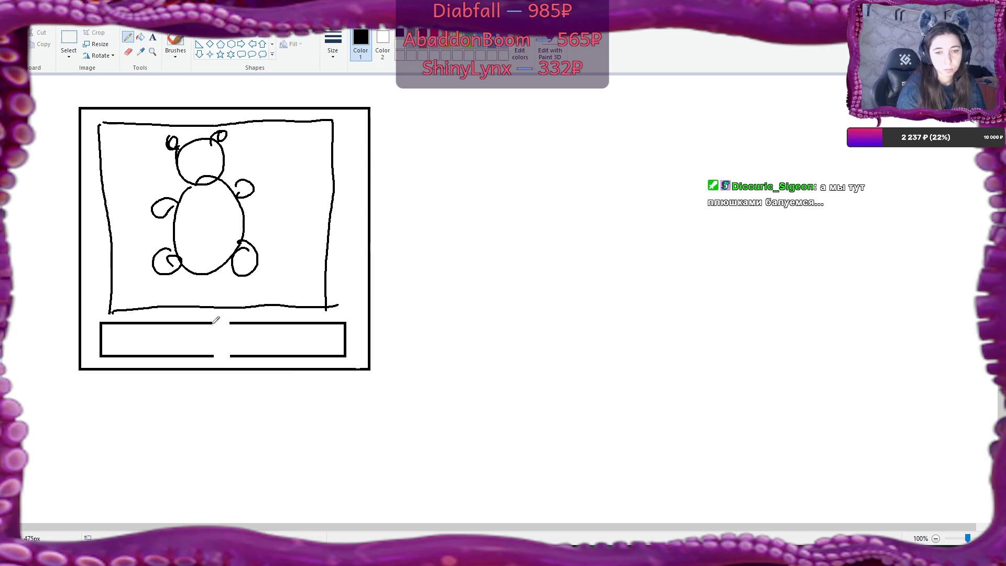
left_click_drag(212, 323, 212, 356)
mouse_move(230, 324)
left_mouse_down()
mouse_move(229, 357)
mouse_move(304, 327)
mouse_move(305, 350)
mouse_move(278, 352)
mouse_move(299, 338)
left_mouse_up()
left_click_drag(284, 343, 300, 342)
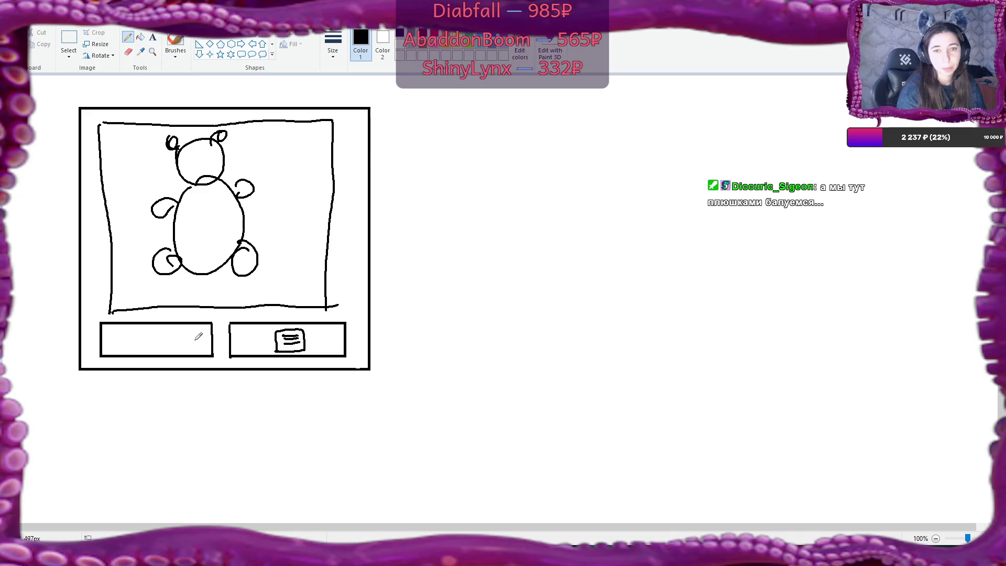
- Hatch the left box with light-grey diagonal strokes, replacing the black ones
mouse_move(136, 317)
left_mouse_down()
mouse_move(118, 358)
mouse_move(145, 358)
left_mouse_up()
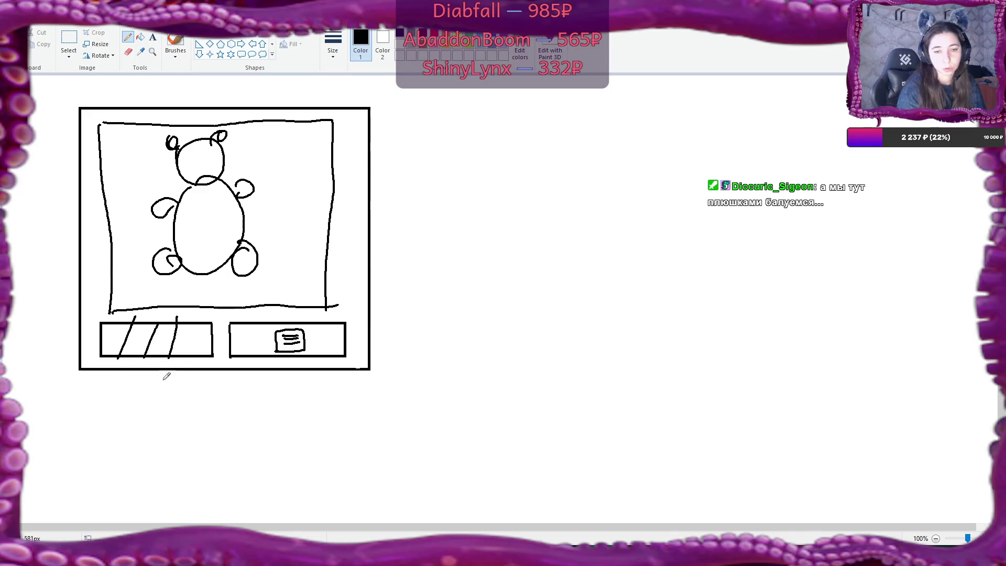
key("ctrl+z")
key("ctrl+z")
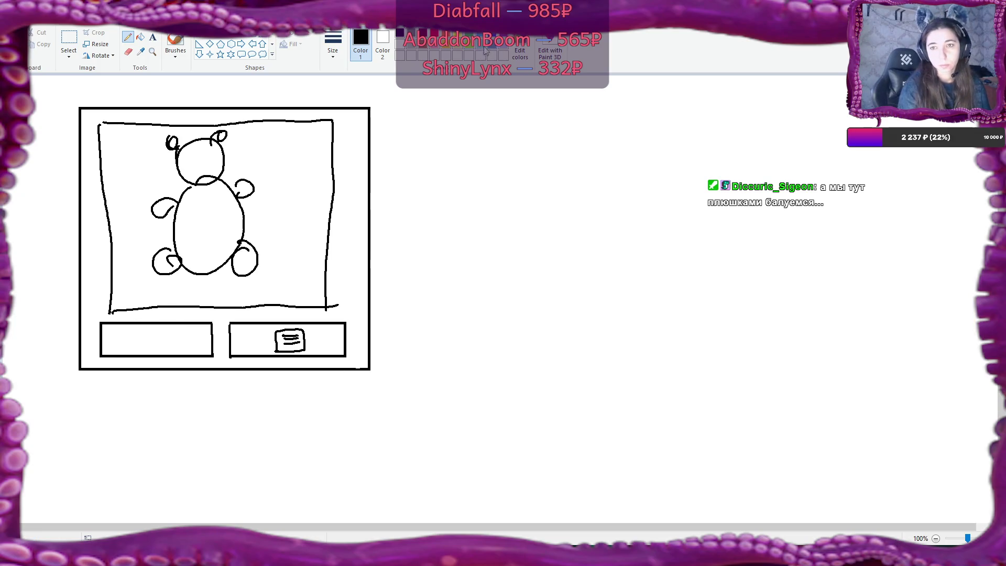
left_click(411, 46)
mouse_move(126, 313)
left_mouse_down()
mouse_move(108, 362)
mouse_move(136, 333)
mouse_move(130, 362)
left_mouse_up()
mouse_move(167, 319)
left_mouse_down()
mouse_move(158, 360)
mouse_move(189, 328)
mouse_move(186, 364)
left_mouse_up()
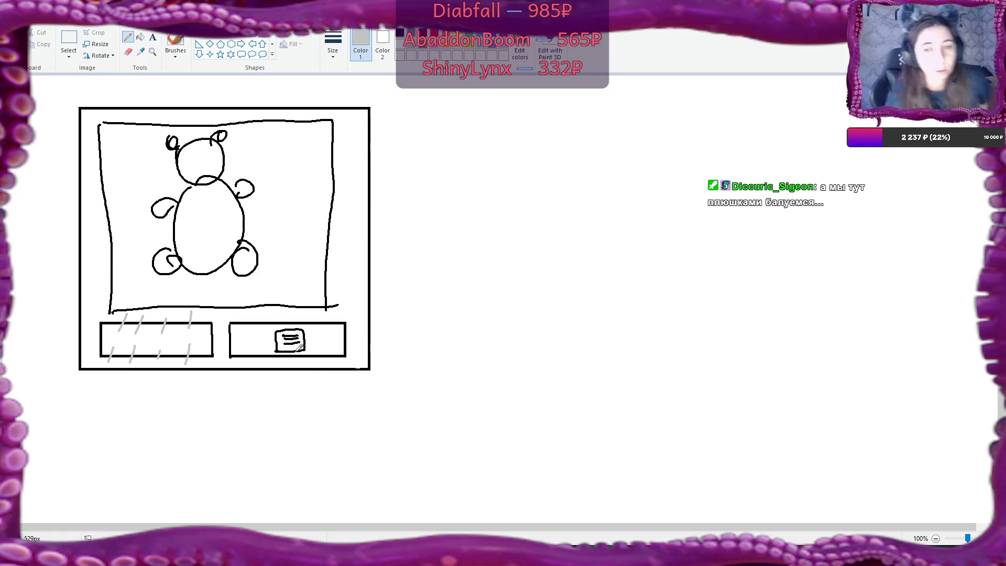
left_click(493, 34)
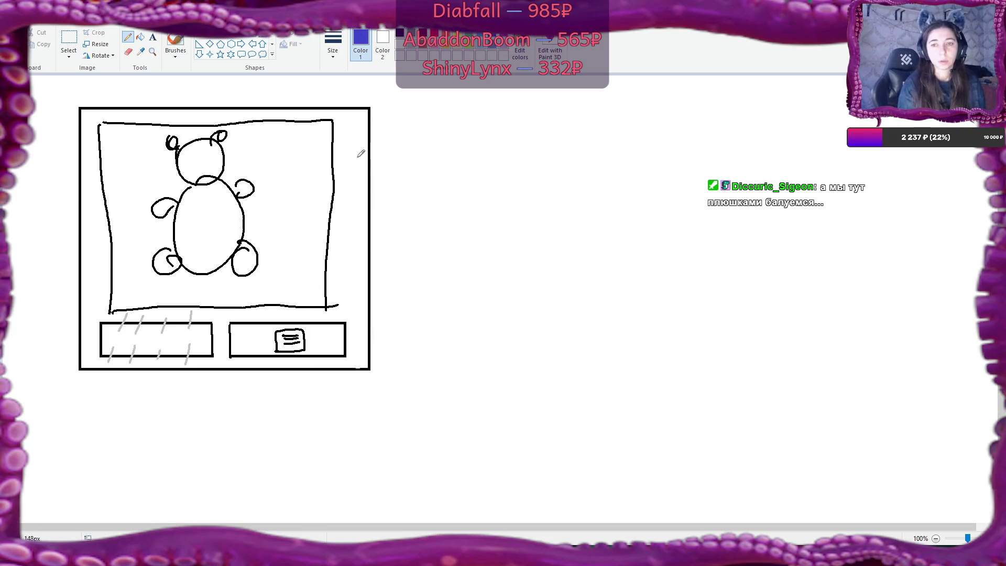
- In indigo, draw an arrow up from the note box, four stripes across the bear, and start a figure below
mouse_move(321, 339)
left_mouse_down()
mouse_move(314, 271)
mouse_move(331, 273)
left_mouse_up()
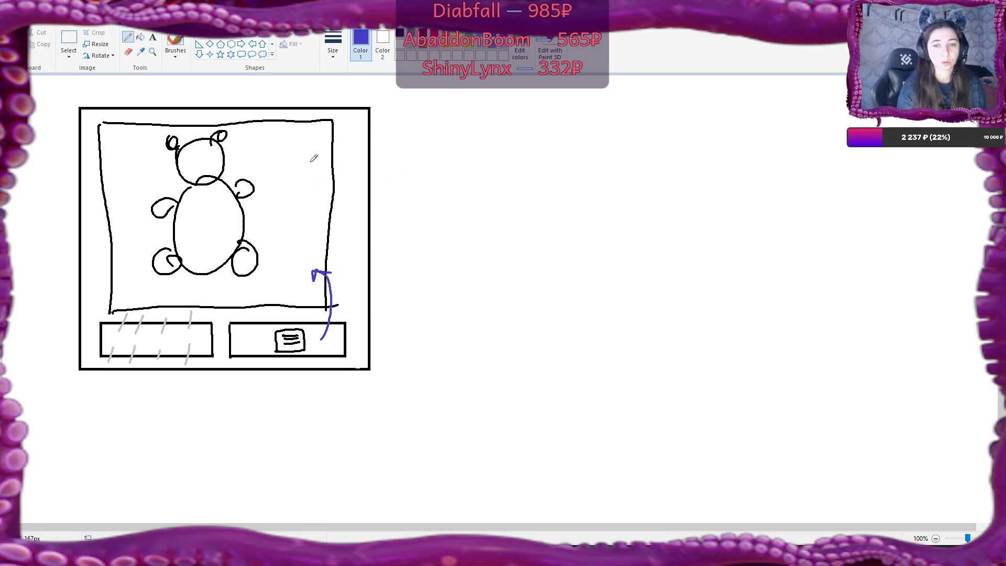
left_click_drag(166, 156, 295, 161)
left_click_drag(161, 192, 281, 202)
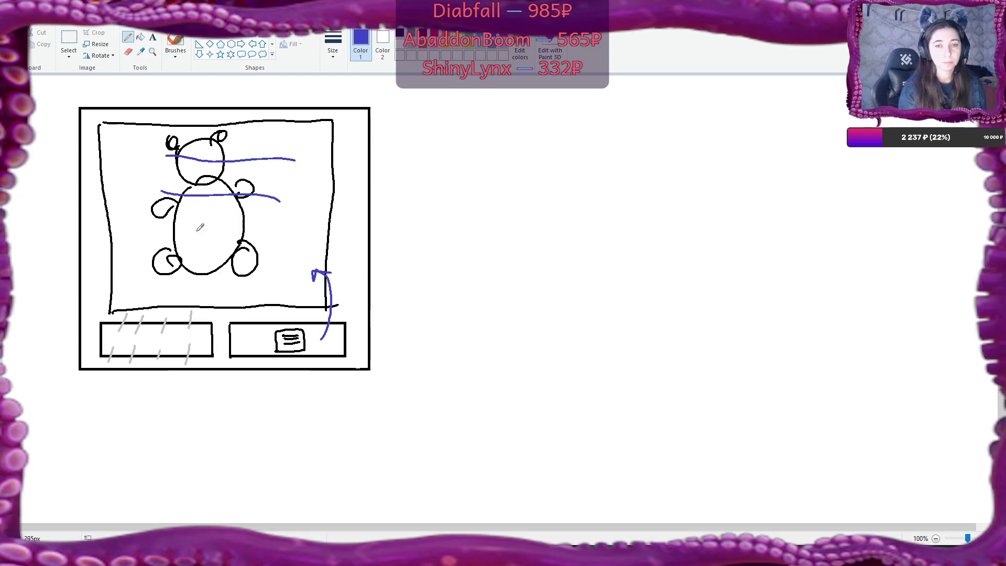
left_click_drag(153, 243, 281, 243)
left_click_drag(167, 279, 271, 275)
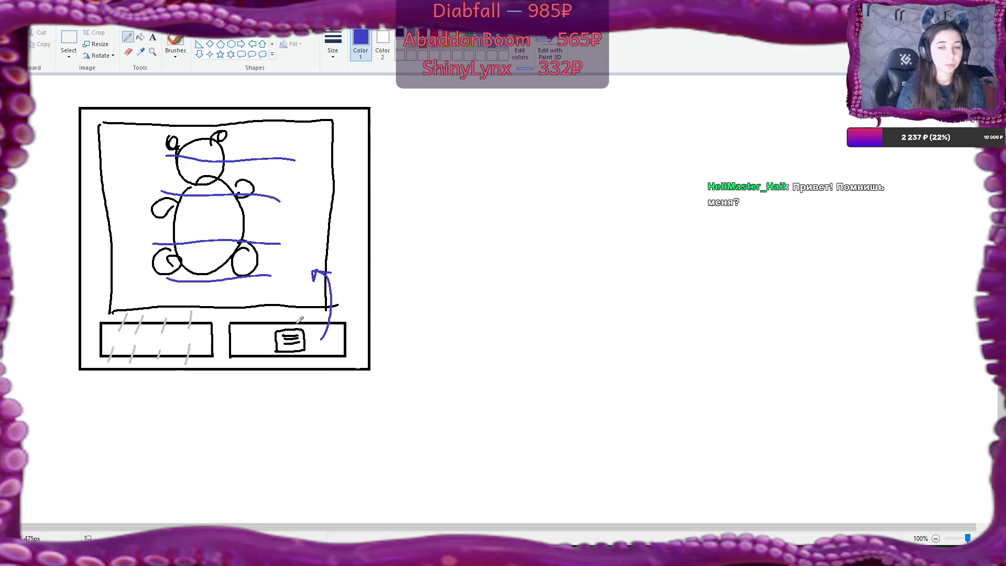
mouse_move(272, 387)
left_mouse_down()
mouse_move(273, 406)
mouse_move(300, 379)
mouse_move(301, 406)
mouse_move(294, 371)
mouse_move(306, 374)
mouse_move(270, 418)
mouse_move(292, 402)
mouse_move(287, 417)
left_mouse_up()
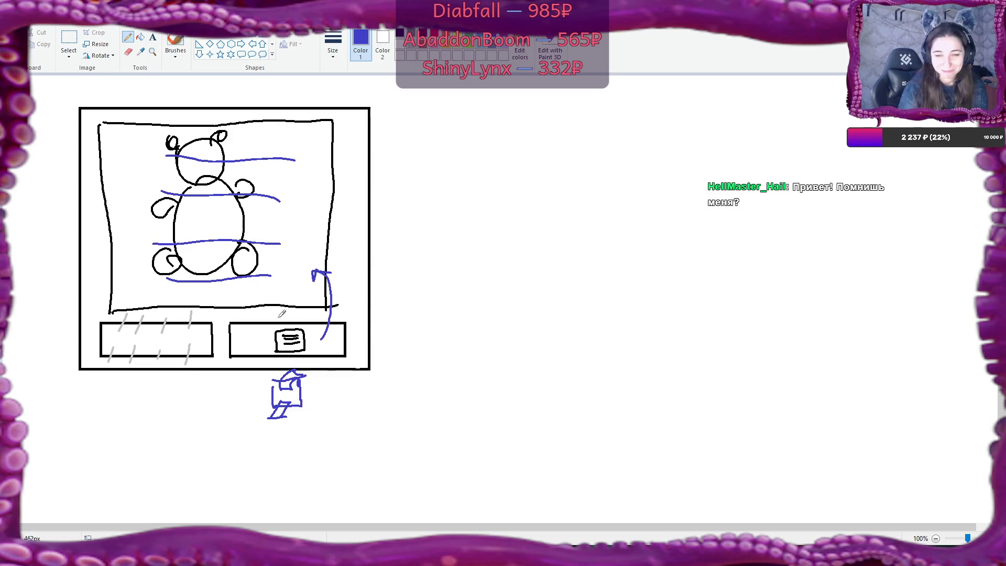
- Add strokes and scribbled shading to the small blue figure, and trace blue along the left box's edges
mouse_move(300, 379)
left_mouse_down()
mouse_move(317, 369)
mouse_move(313, 399)
mouse_move(322, 389)
left_mouse_up()
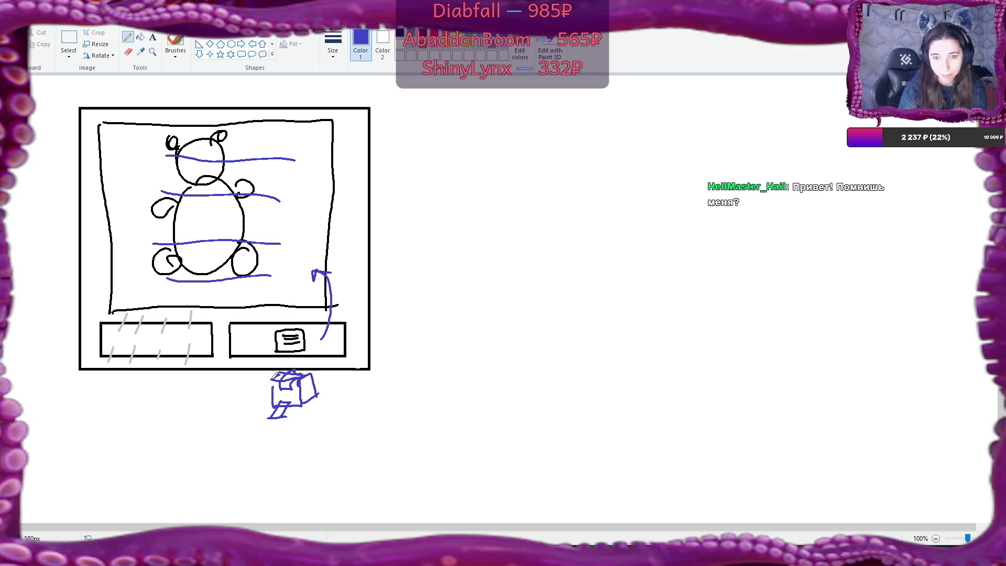
left_click_drag(283, 381, 303, 369)
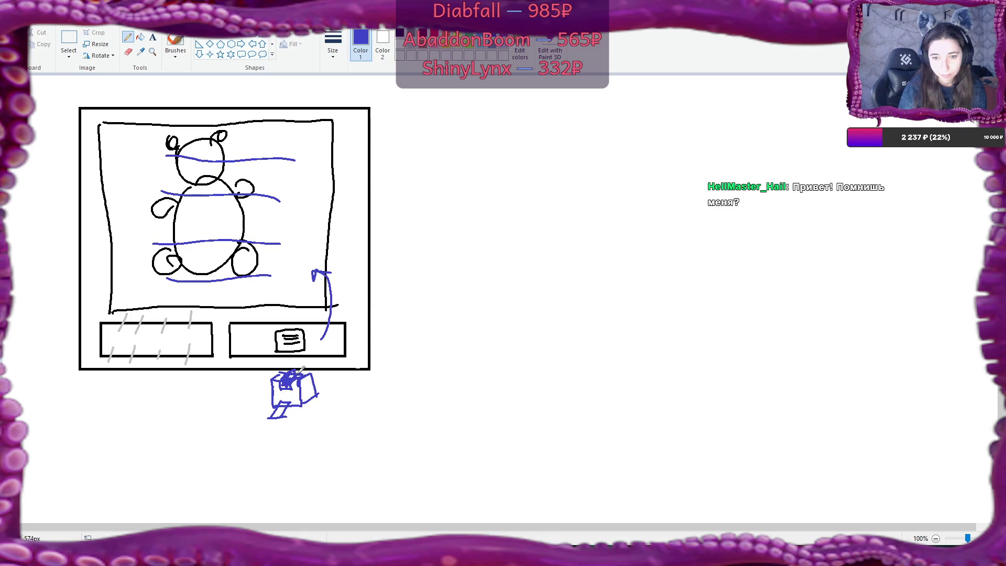
left_click_drag(278, 412, 290, 400)
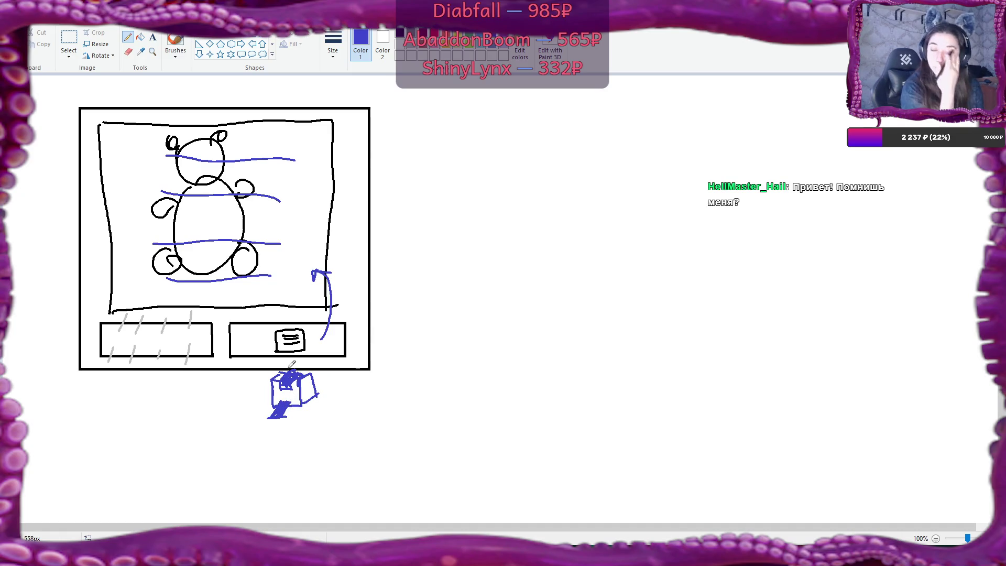
left_click_drag(147, 337, 145, 342)
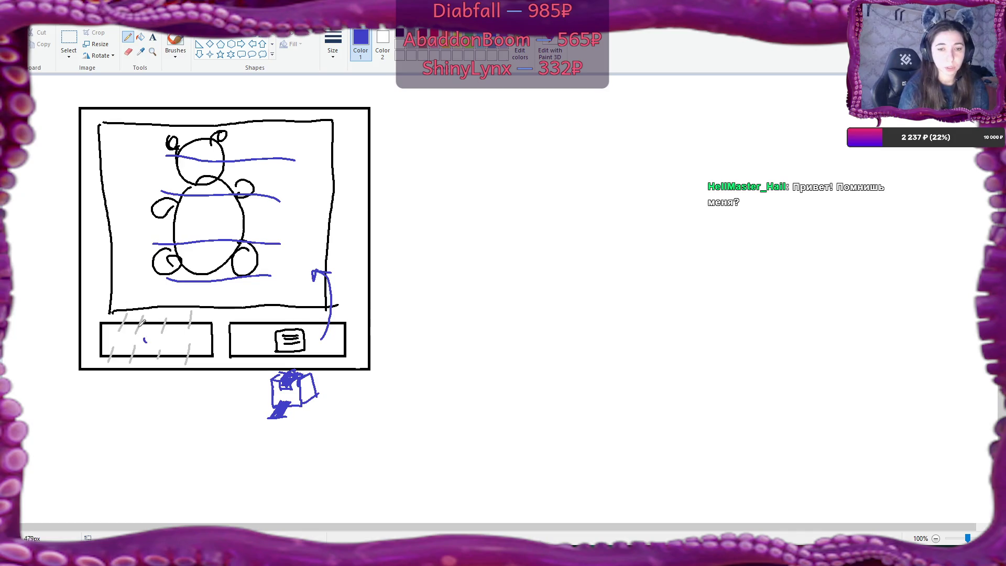
mouse_move(103, 324)
left_mouse_down()
mouse_move(207, 322)
mouse_move(211, 340)
mouse_move(208, 358)
mouse_move(162, 359)
mouse_move(100, 347)
mouse_move(100, 320)
mouse_move(150, 326)
mouse_move(160, 331)
mouse_move(143, 347)
mouse_move(149, 336)
mouse_move(167, 349)
mouse_move(151, 318)
mouse_move(142, 332)
mouse_move(164, 333)
mouse_move(163, 343)
mouse_move(144, 344)
left_mouse_up()
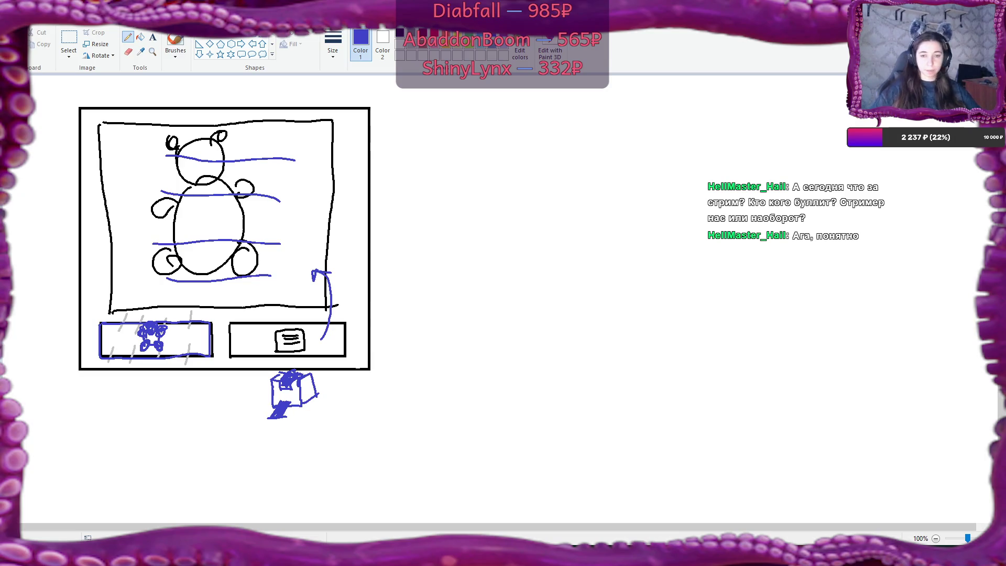
- Switch from the Paint sketch back to Flax Editor with Alt+Tab
key("alt+Tab")
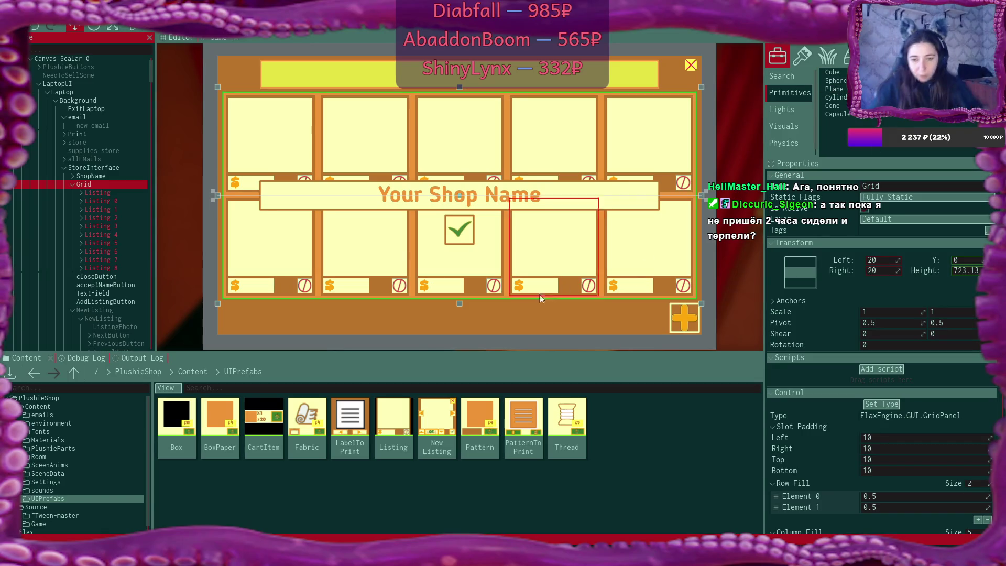
- Duplicate the Listing prefab, name the copy SoldListing, and open it in the prefab editor
left_click(397, 413)
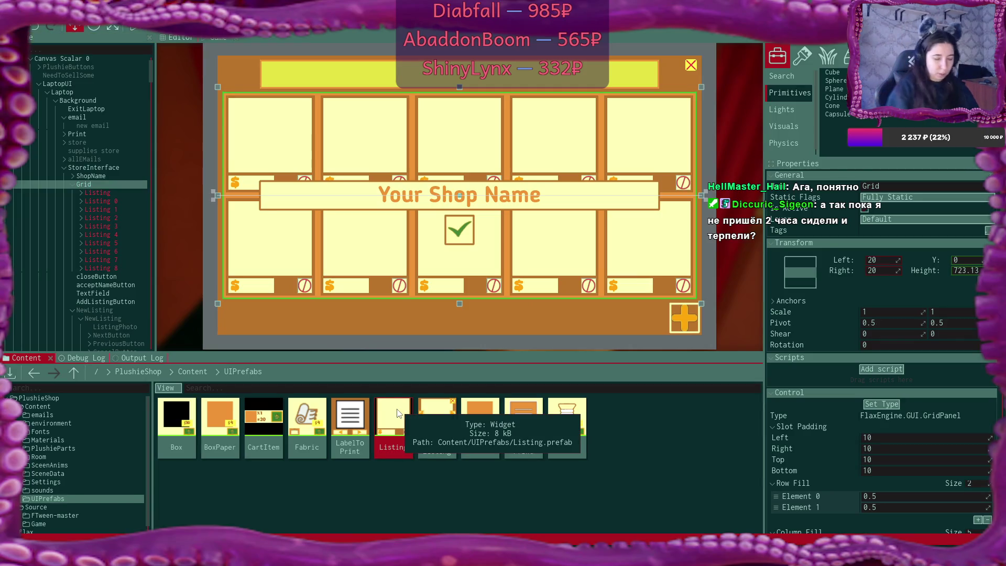
key("ctrl+d")
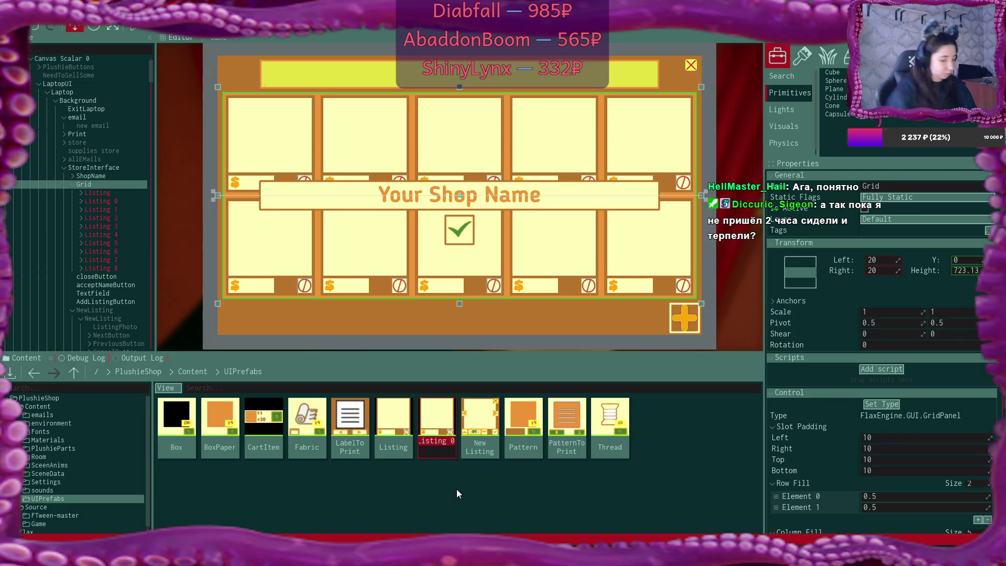
type("Sold")
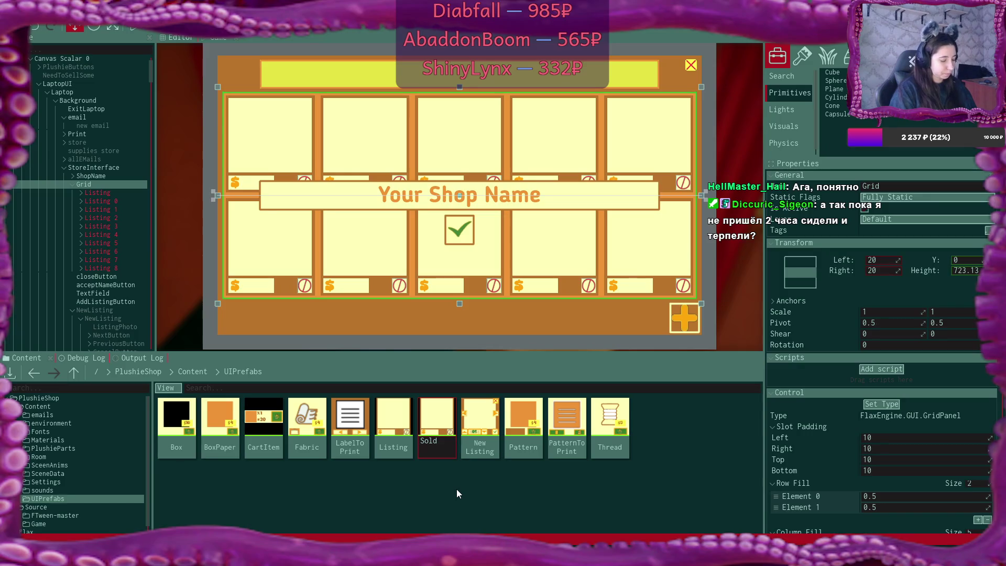
type("Listing")
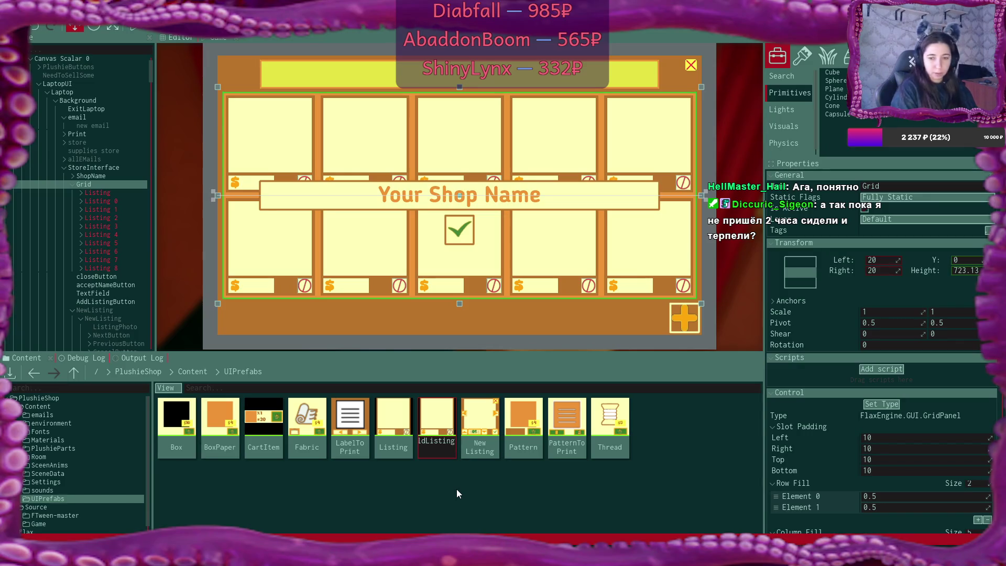
key("Return")
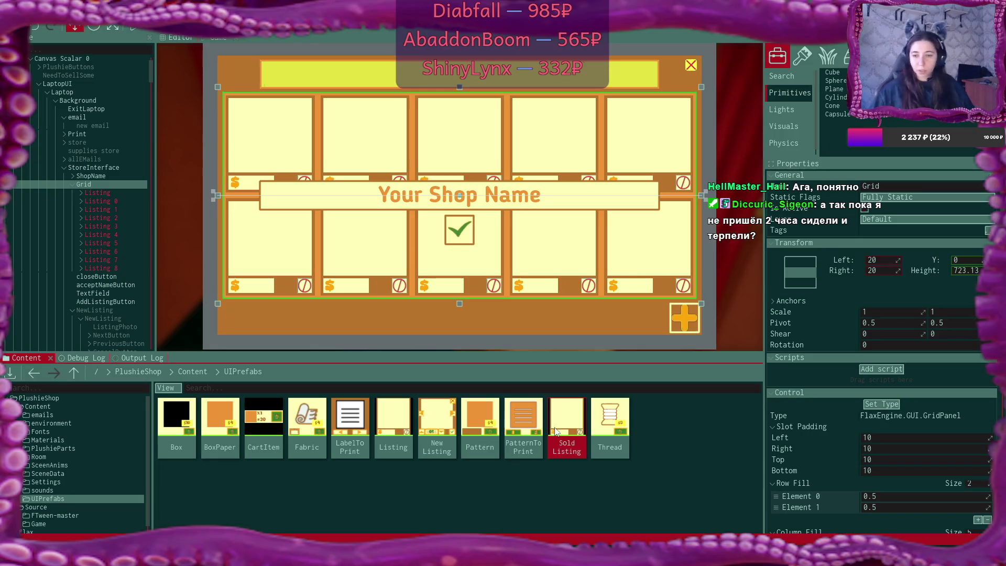
double_click(574, 420)
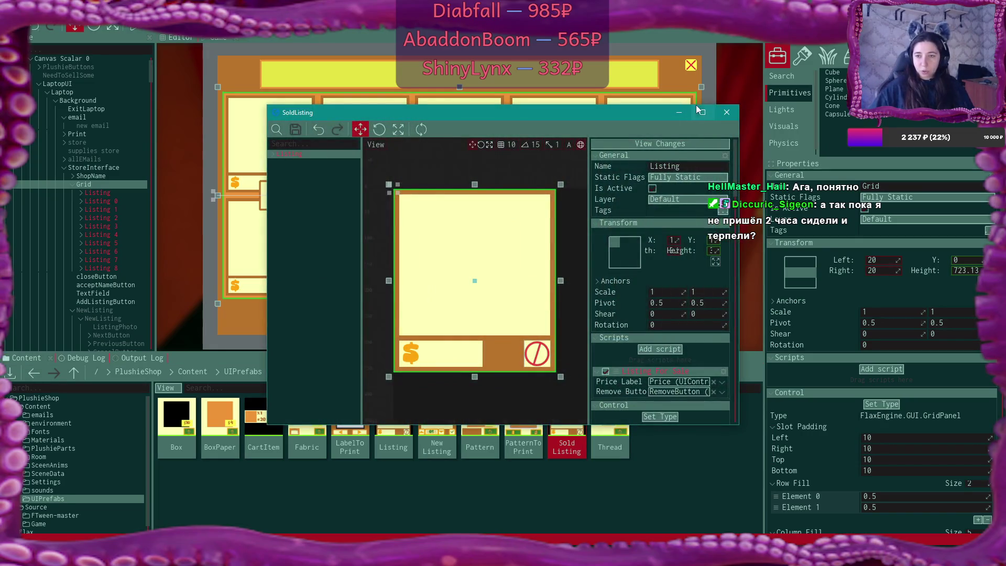
- Reposition the SoldListing window, open PatternToPrint, and expand its Pattern and Preview nodes
left_click(702, 111)
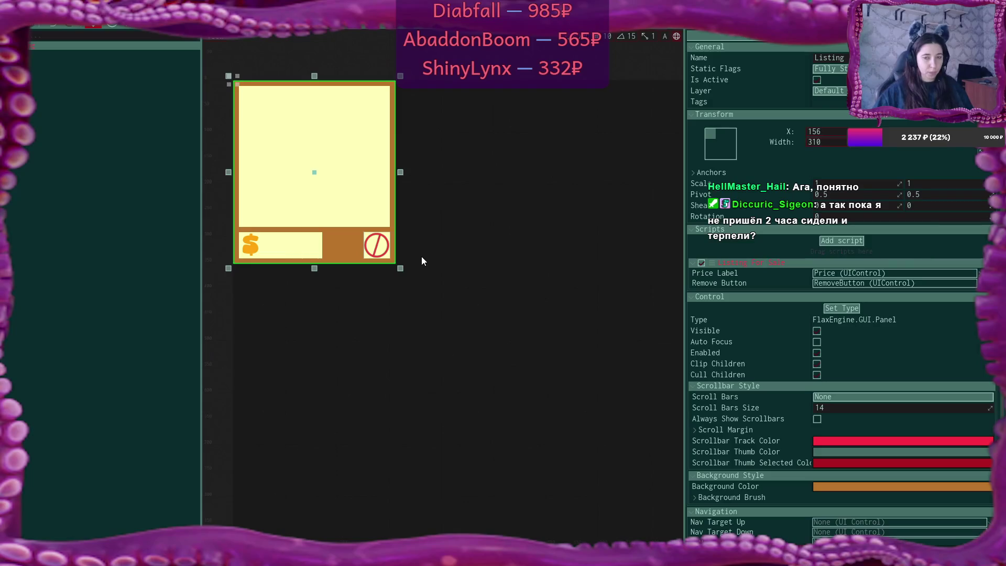
key("super+Down")
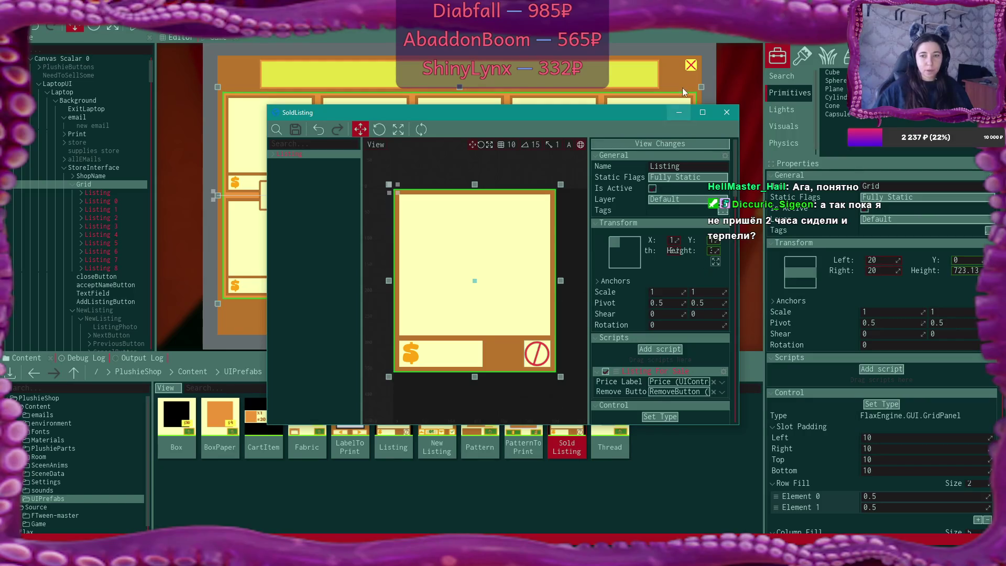
mouse_move(637, 113)
left_mouse_down()
mouse_move(691, 29)
mouse_move(689, 40)
left_mouse_up()
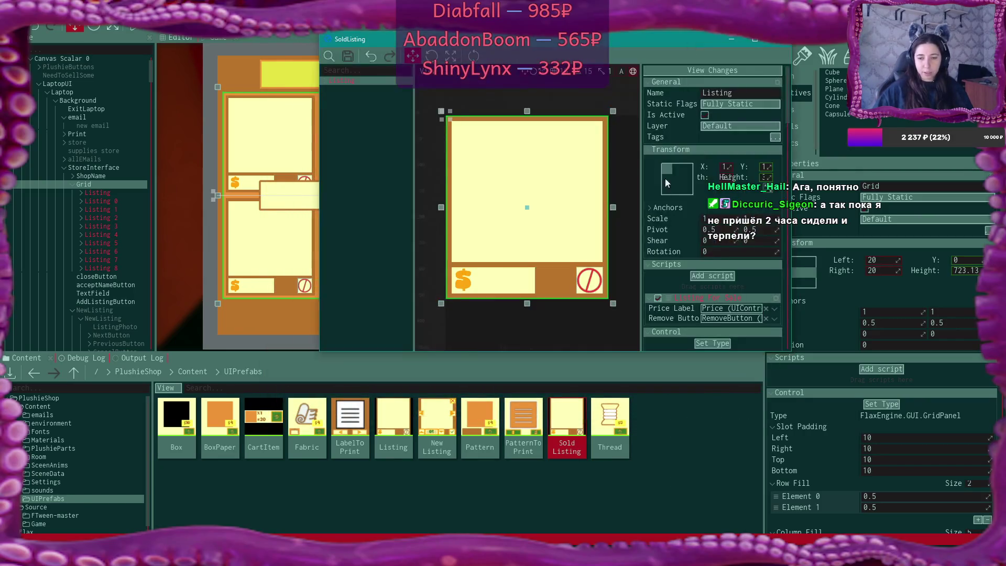
double_click(523, 419)
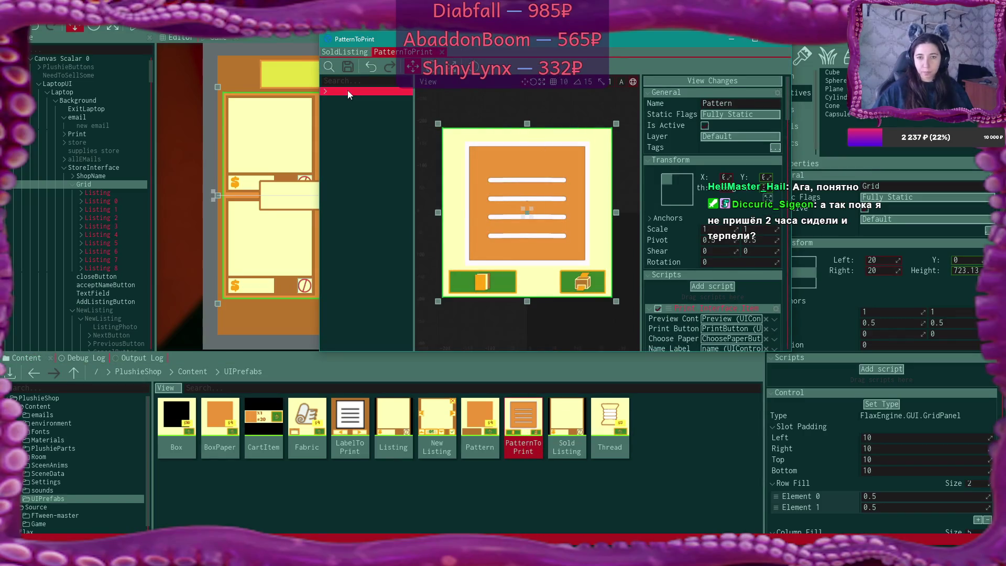
left_click(326, 91)
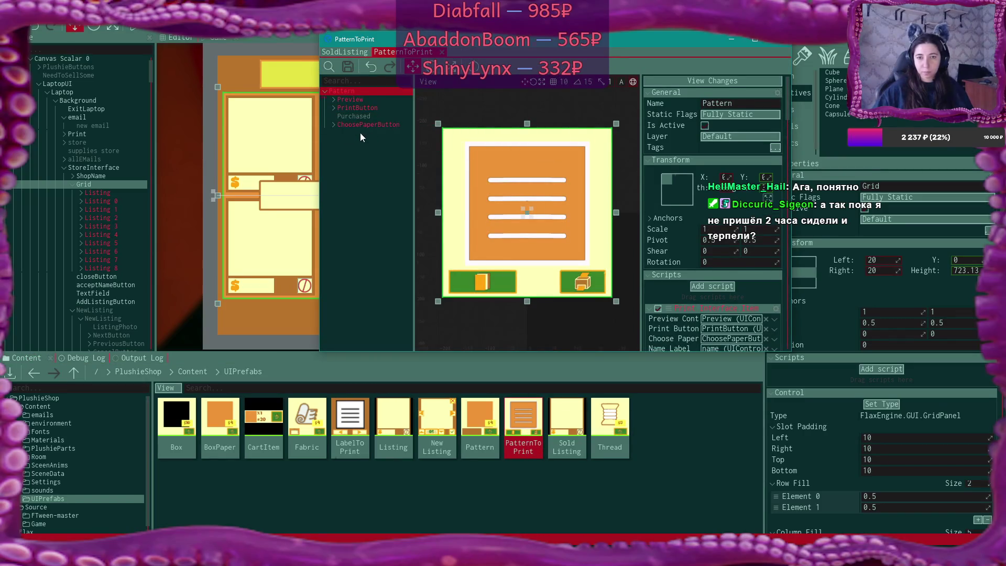
left_click(337, 100)
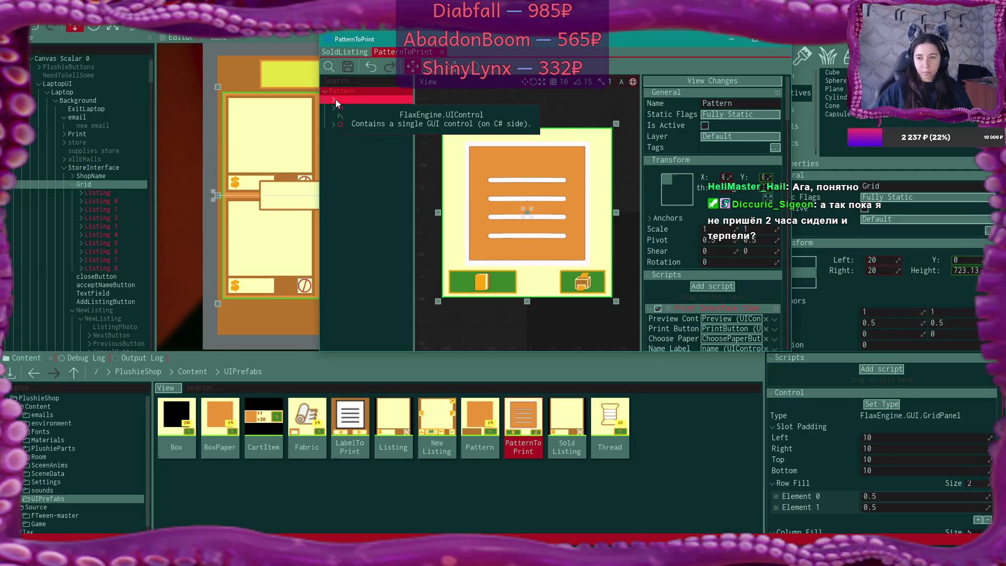
double_click(391, 101)
left_click(380, 108)
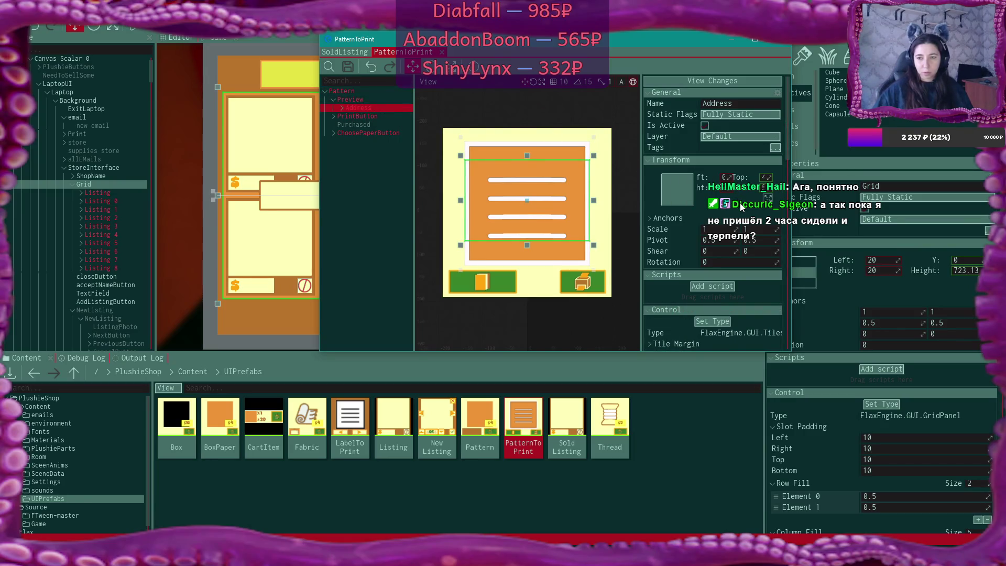
- Inspect the Address labels, then copy the Preview node and return to the SoldListing tab
scroll(739, 210, "down", 5)
scroll(741, 215, "down", 2)
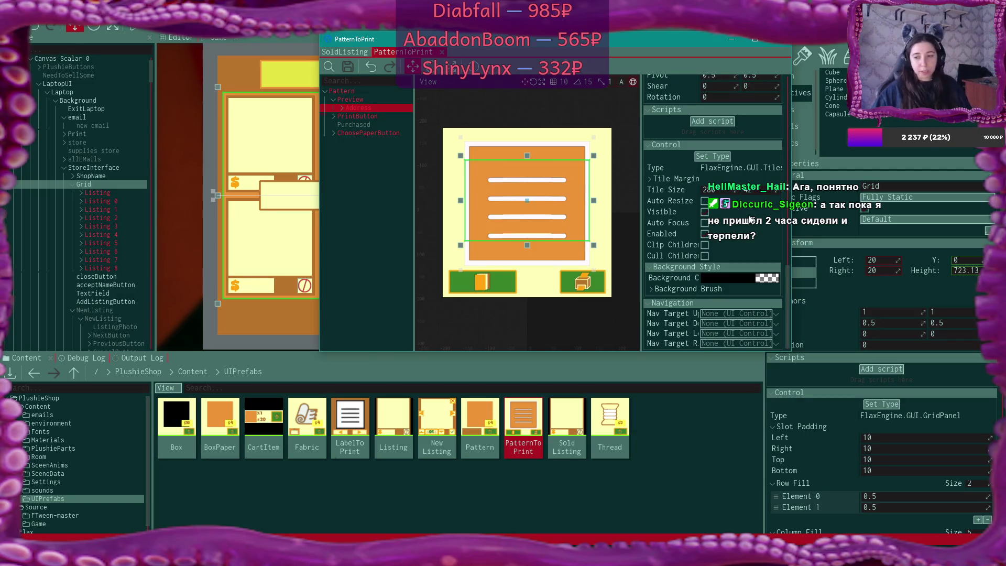
left_click(341, 108)
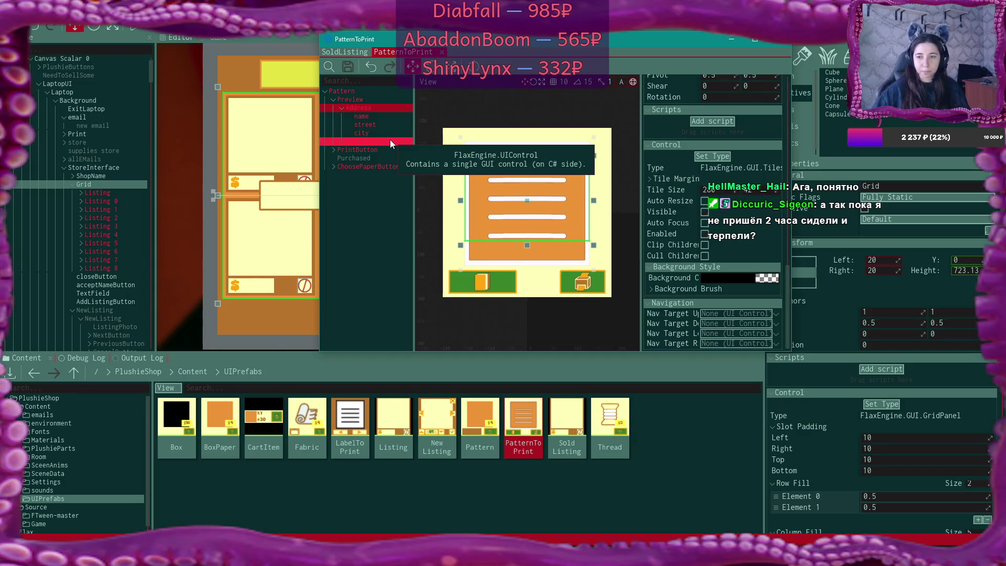
left_click(369, 100)
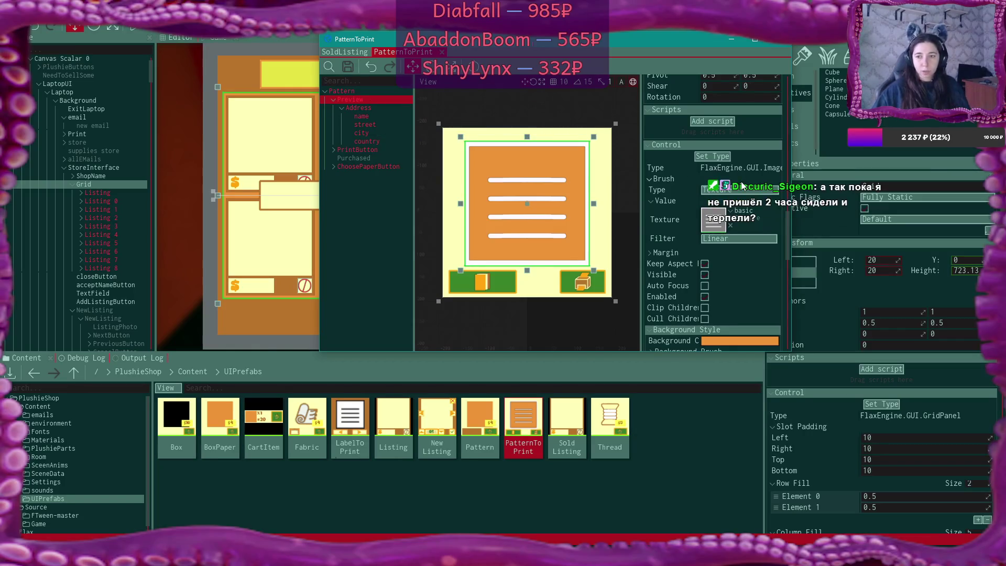
scroll(744, 200, "down", 3)
scroll(745, 200, "down", 2)
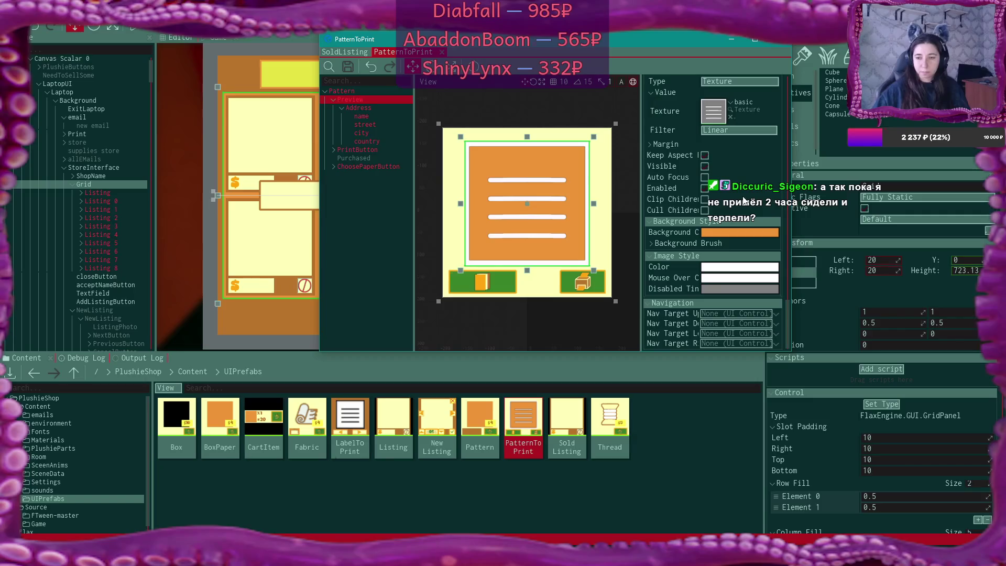
right_click(366, 102)
left_click(395, 145)
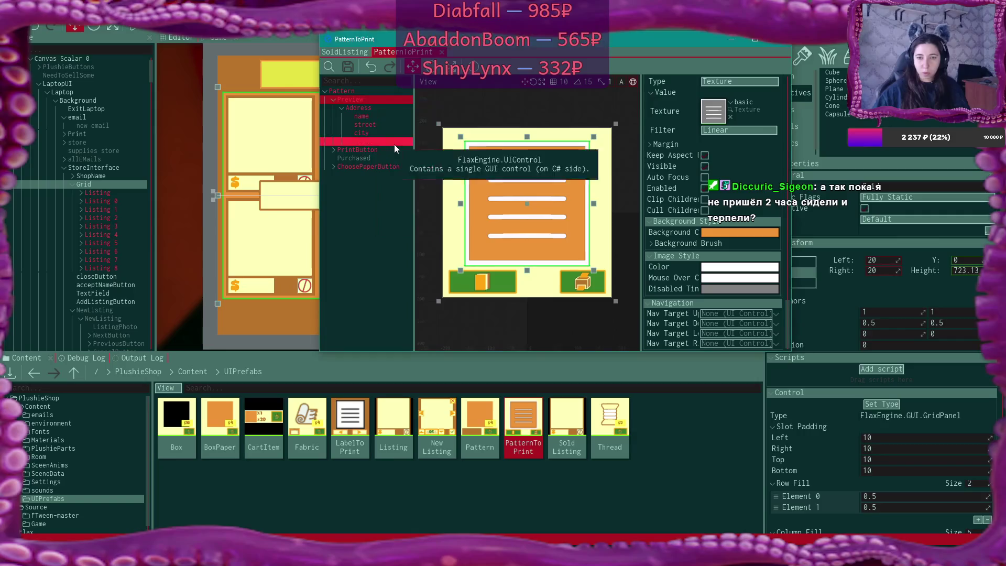
left_click(338, 53)
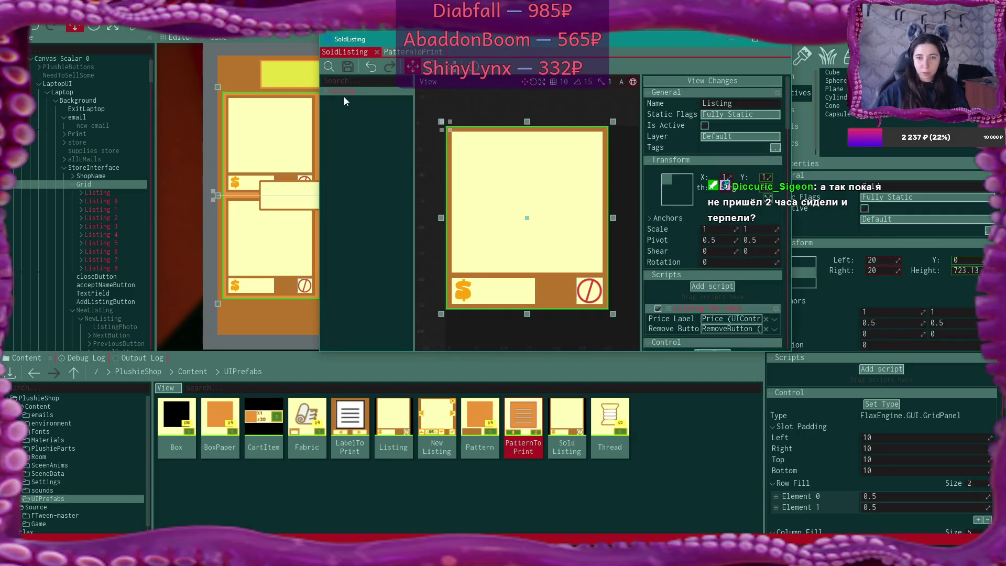
- Paste the copied Preview under Listing, expand it to show Address, and maximize the prefab window
left_click(325, 90)
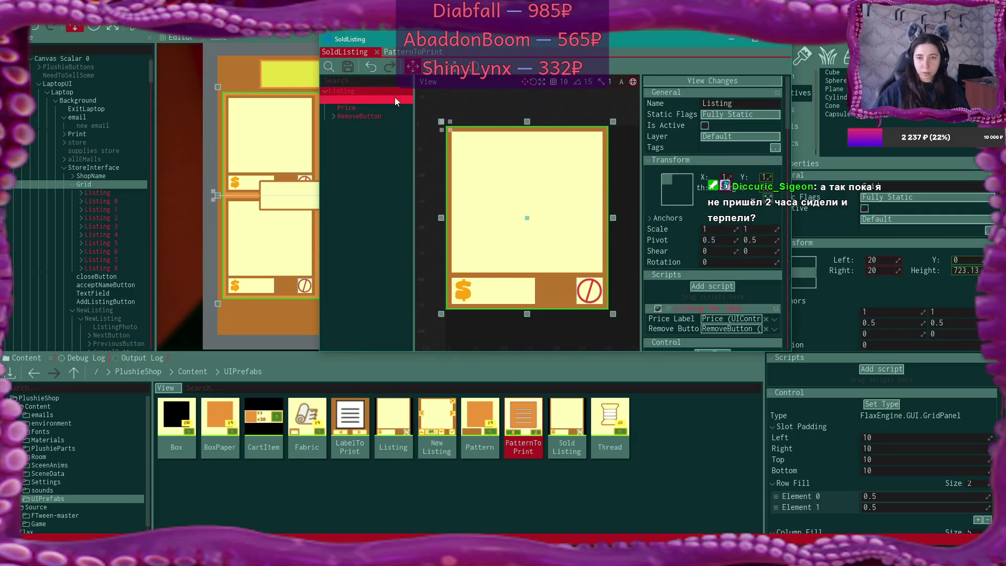
right_click(350, 90)
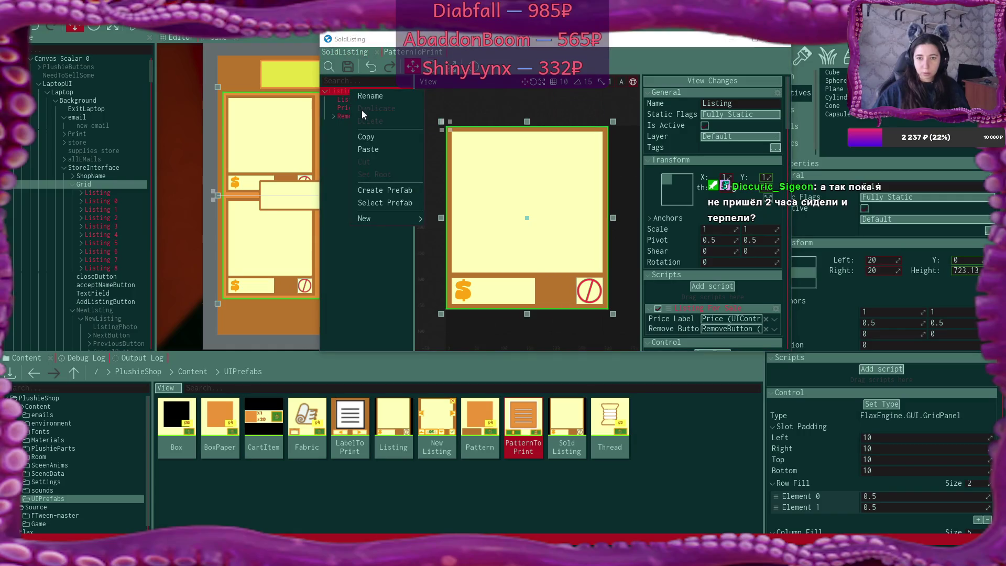
left_click(389, 150)
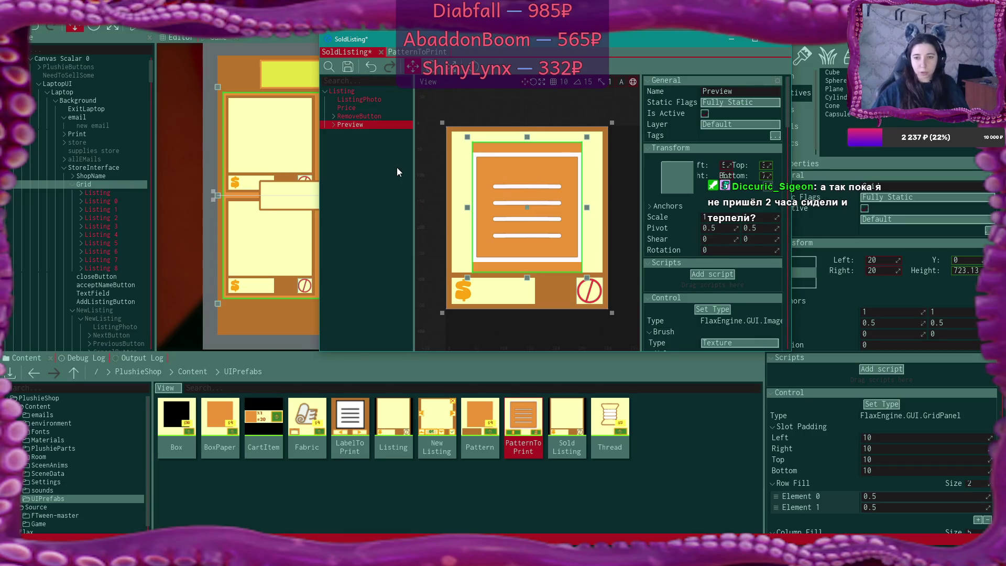
left_click(334, 125)
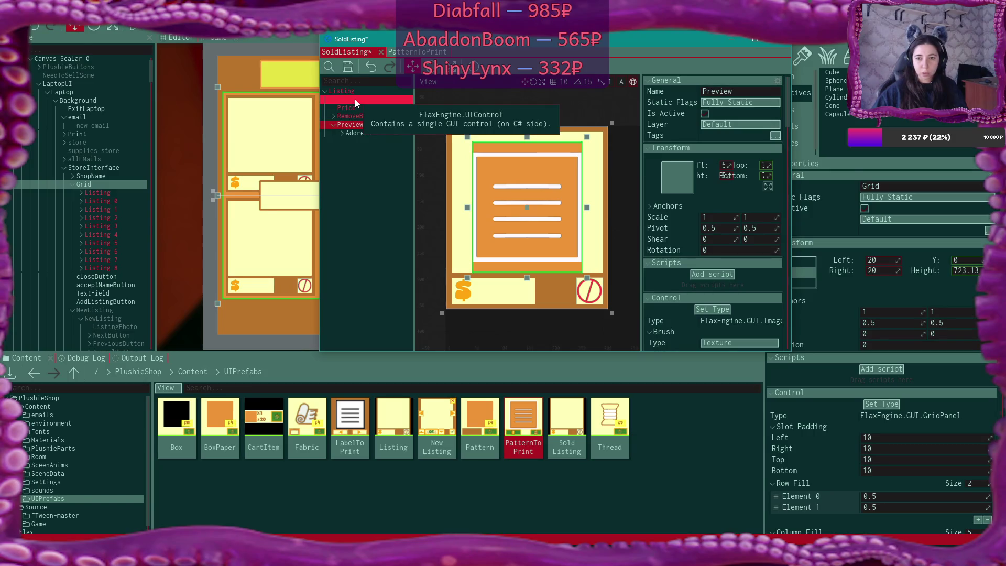
left_click(754, 38)
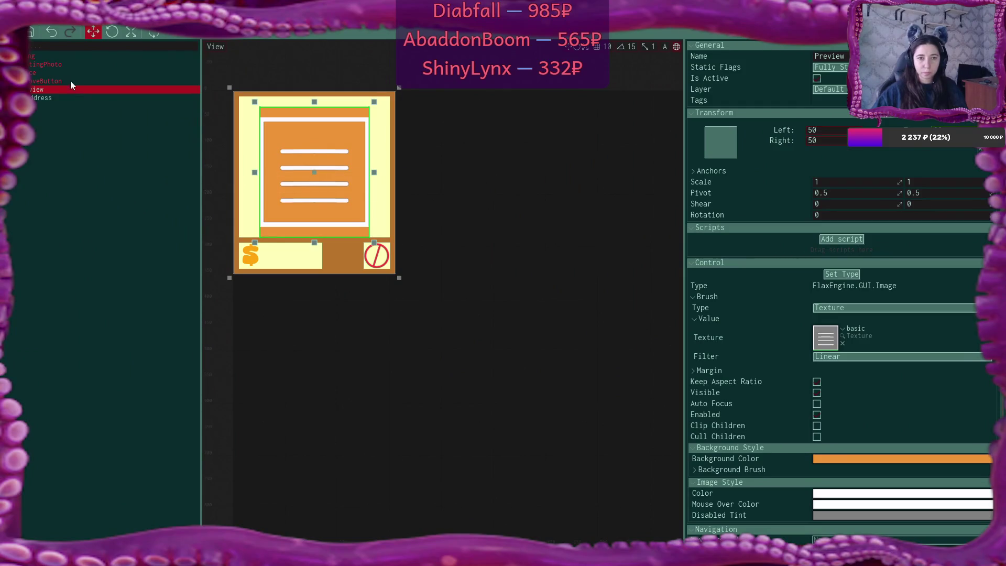
- Check the ListingPhoto and Preview settings, then make Preview a child of ListingPhoto
left_click(65, 67)
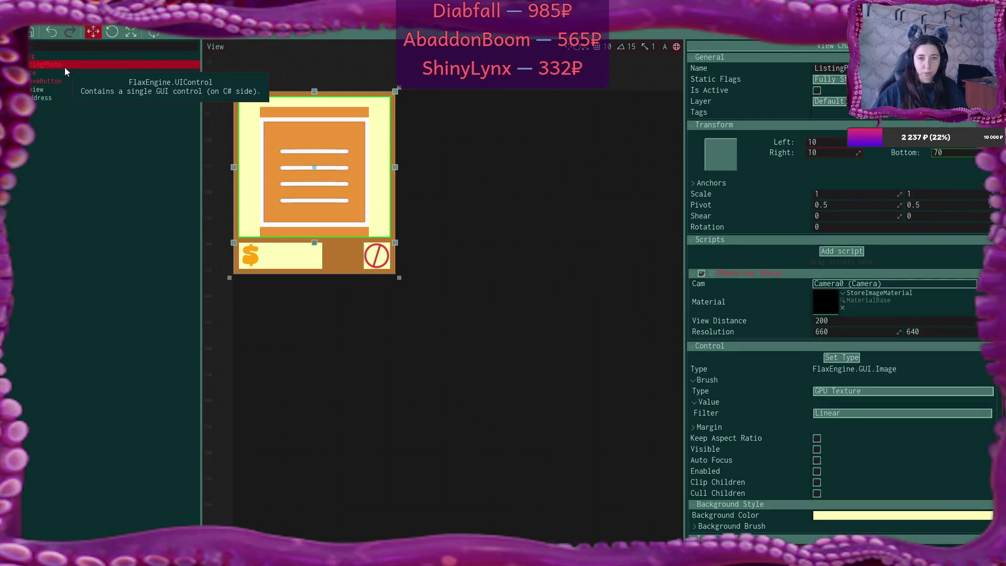
left_click(67, 89)
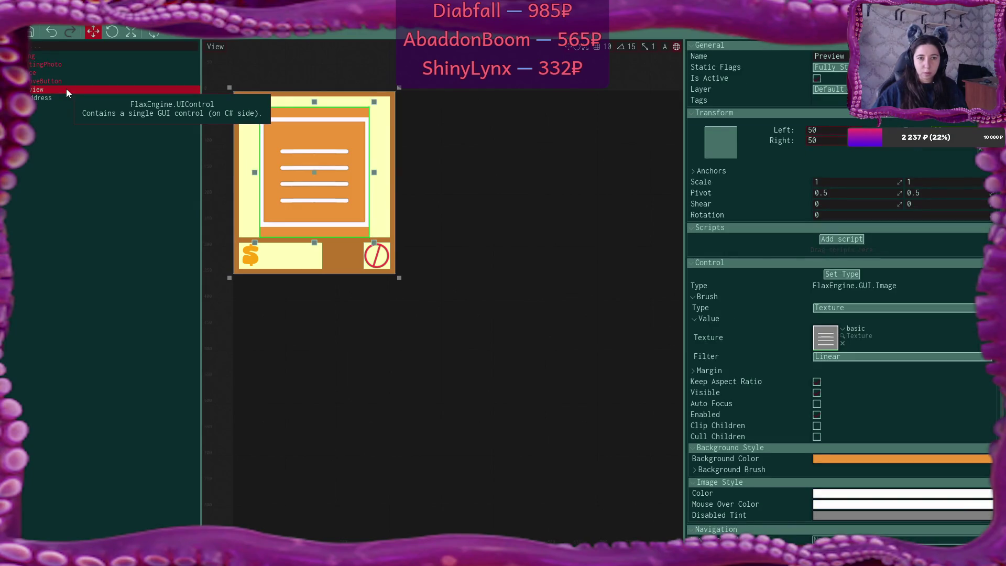
left_click(58, 67)
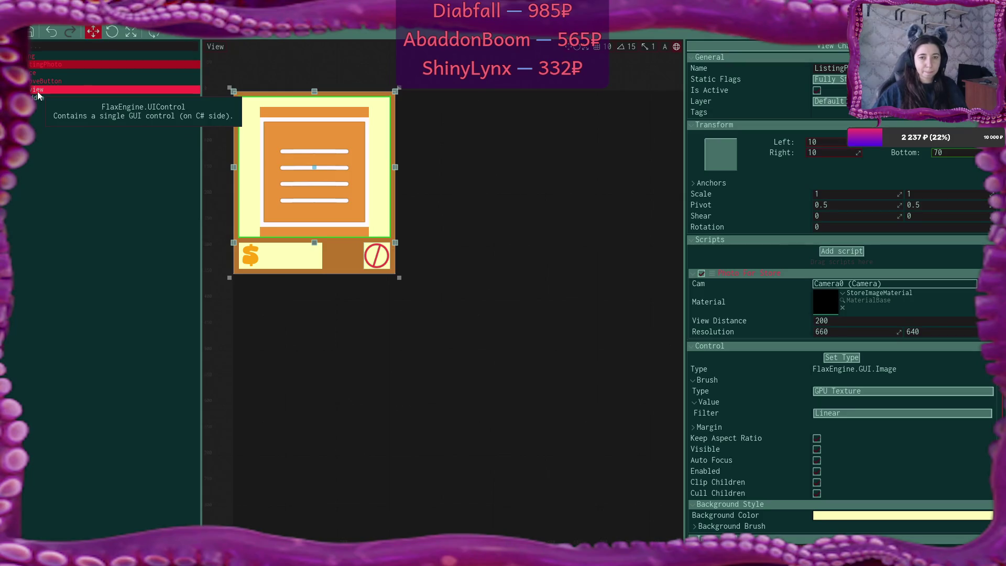
left_click_drag(37, 92, 52, 62)
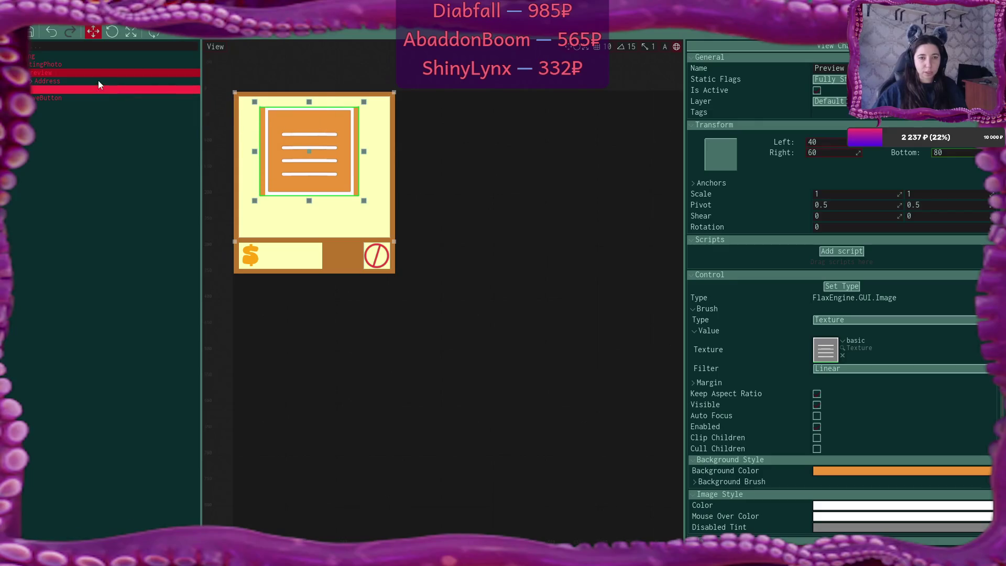
- Set Preview's Left, Right and Bottom offsets to 0
double_click(835, 143)
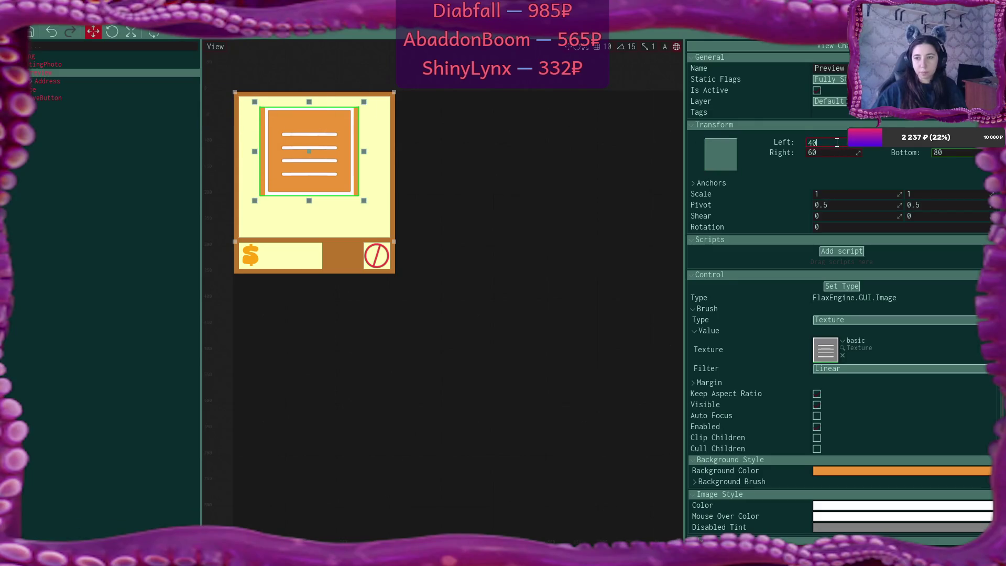
type("0")
key("Return")
key("Tab")
type("0")
key("Tab")
type("0")
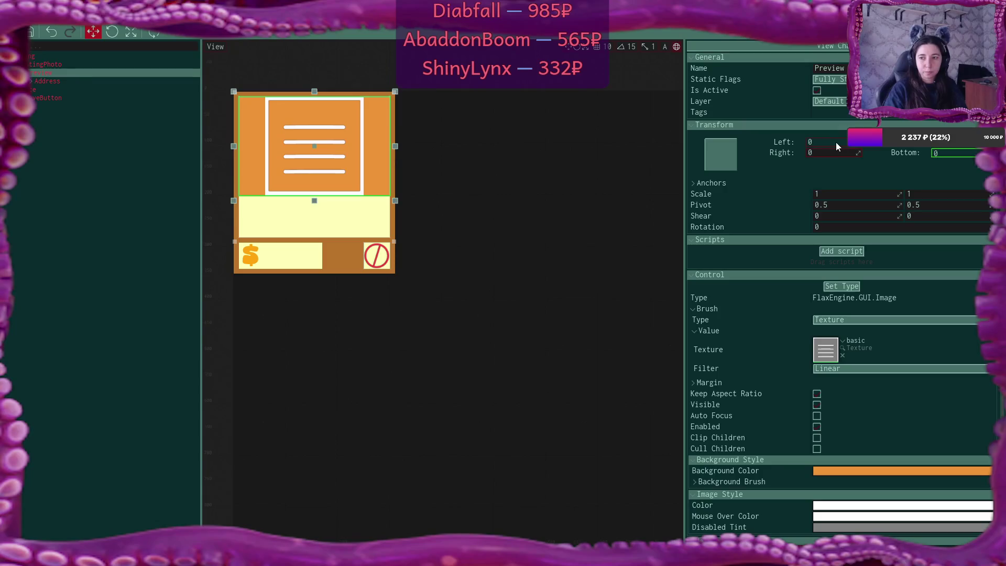
key("Tab")
type("0")
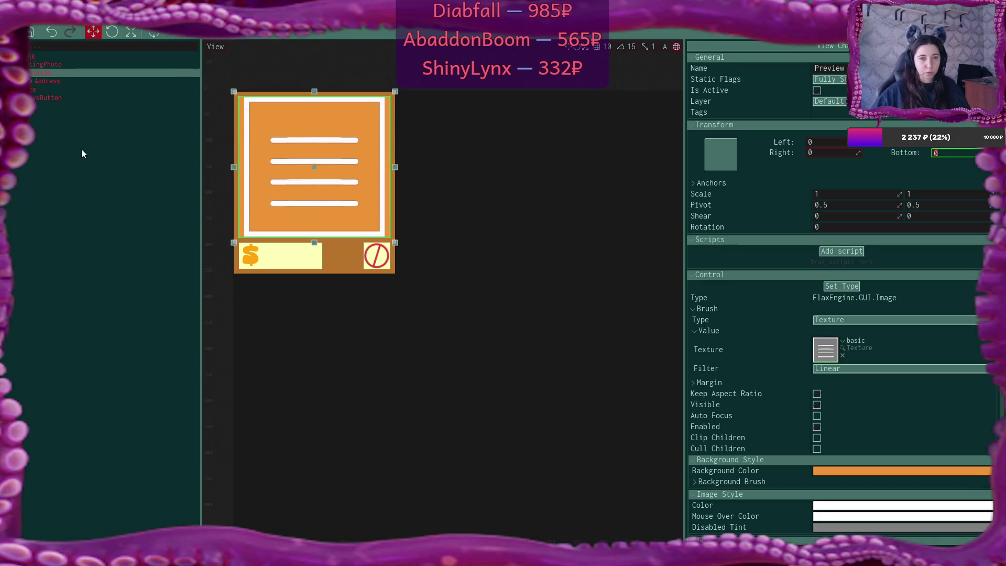
left_click(31, 81)
left_click(43, 89)
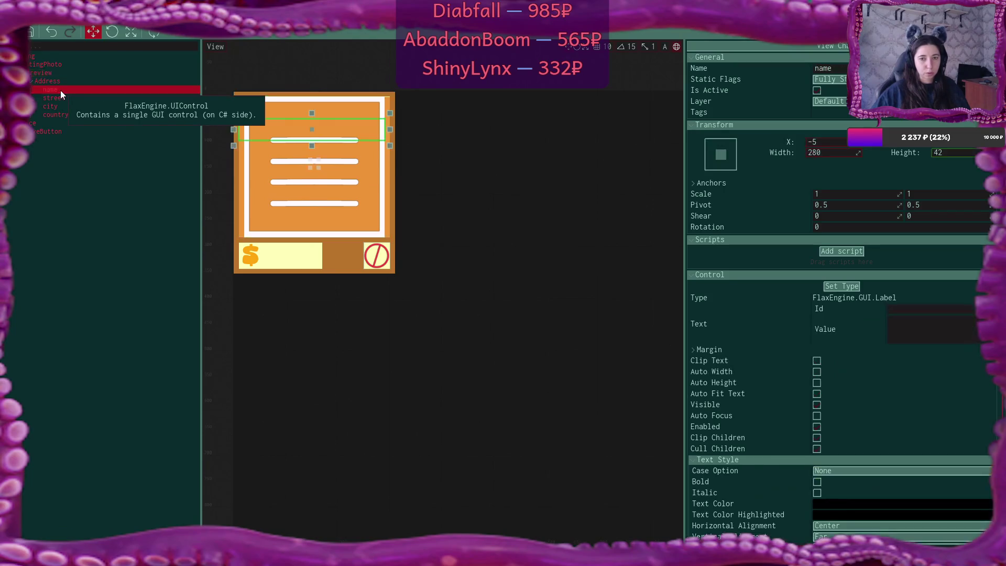
left_click(32, 81)
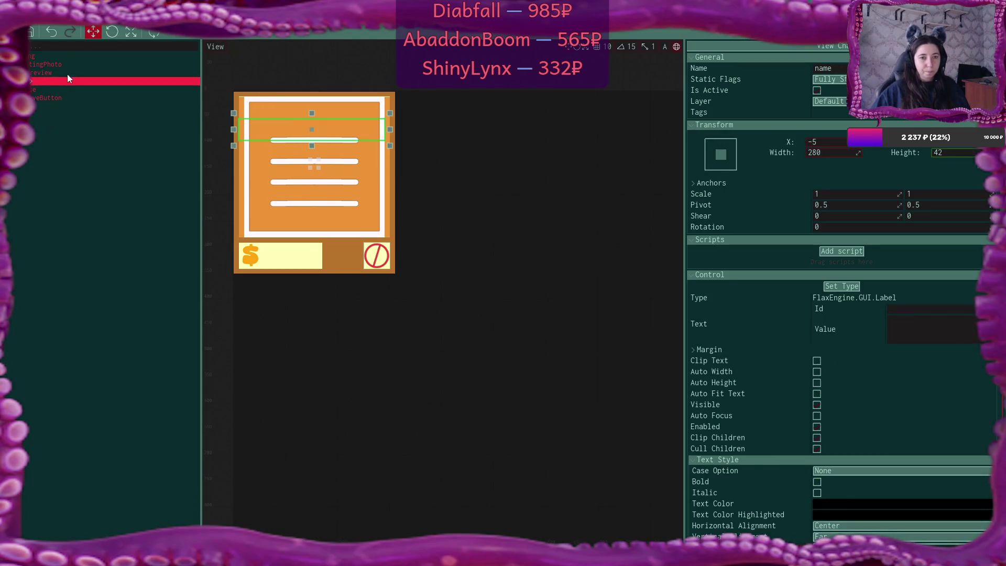
left_click(51, 72)
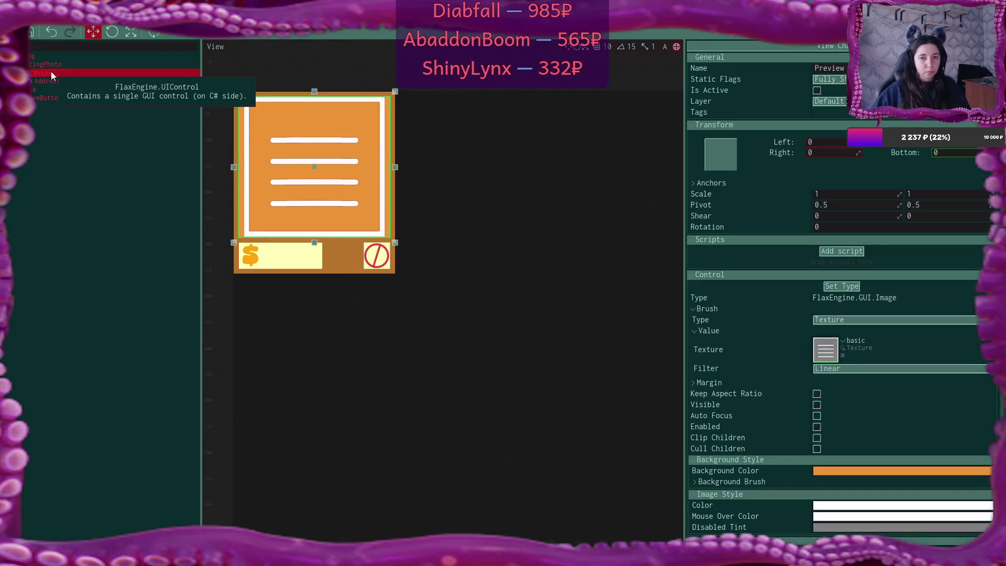
left_click(55, 81)
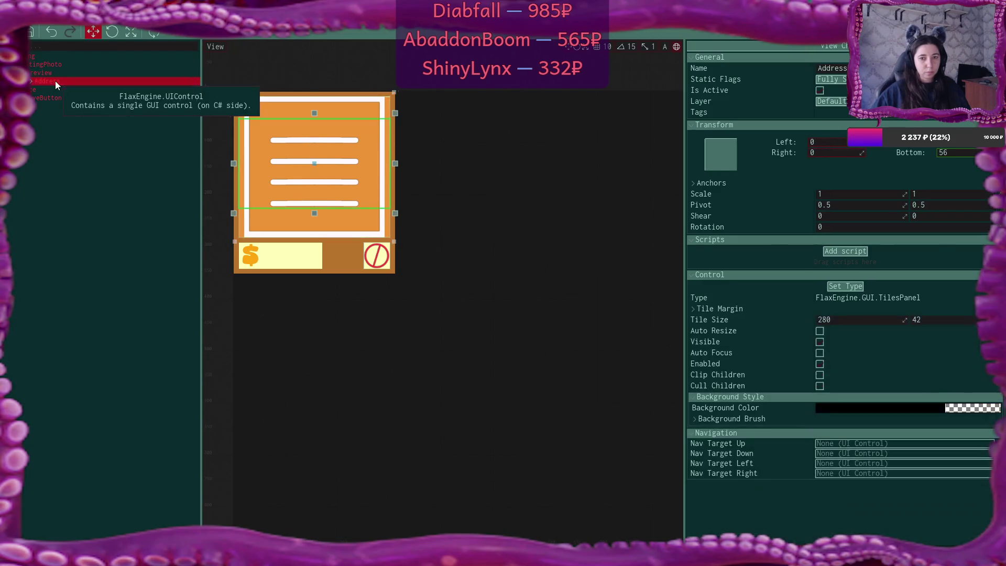
left_click(53, 73)
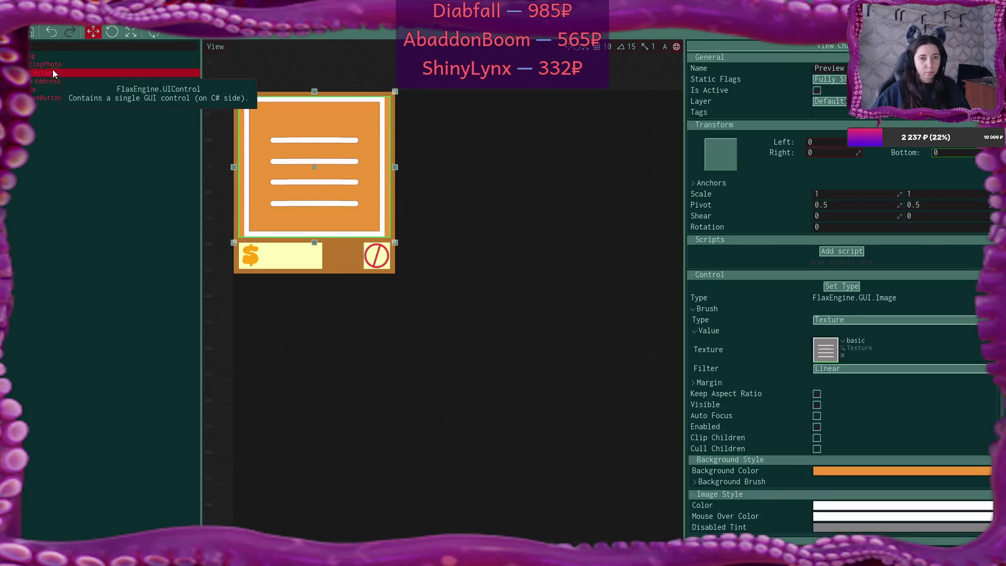
left_click(52, 65)
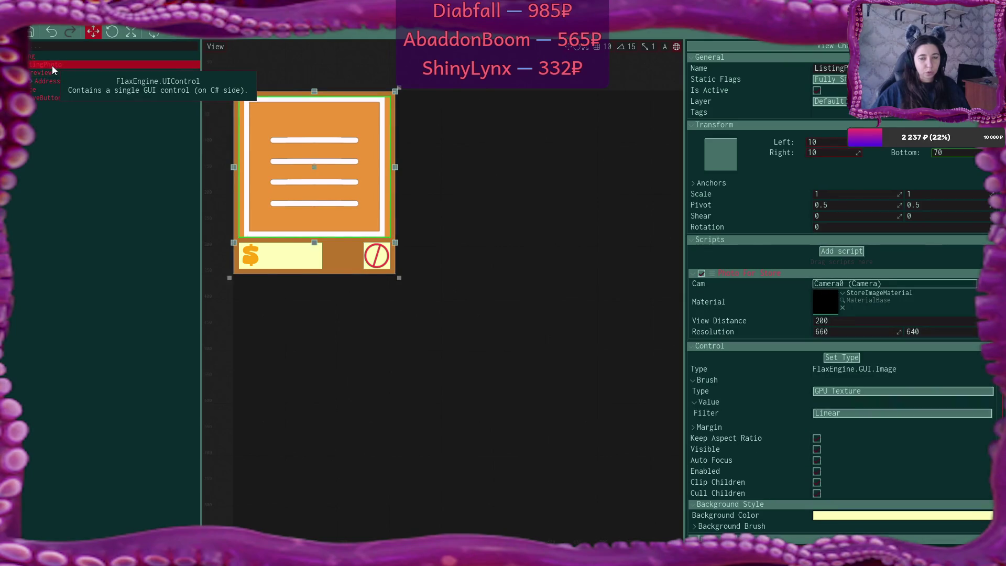
left_click(67, 90)
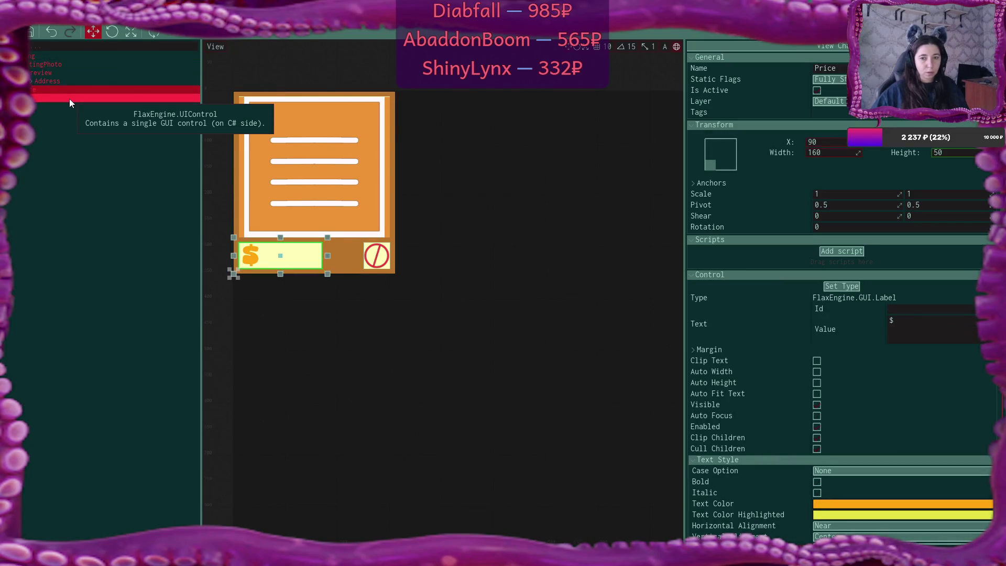
left_click(70, 98)
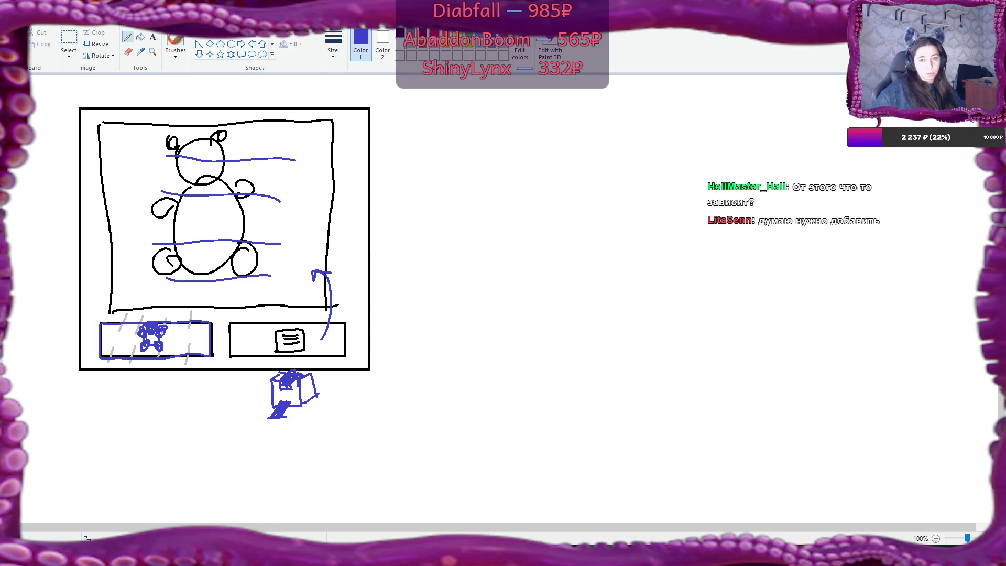
- Switch from the Paint mock-up sketch back to the Flax editor
key("alt+Tab")
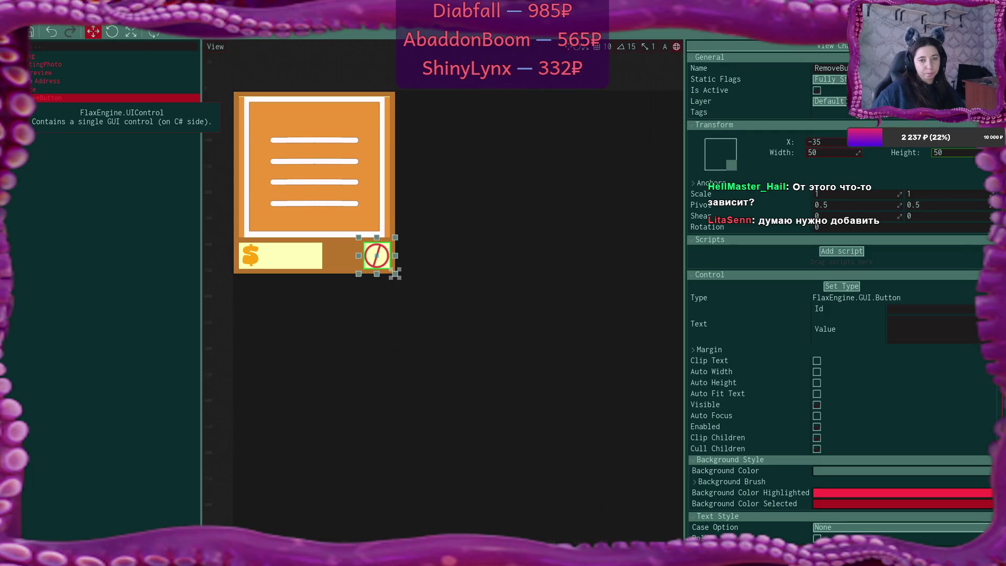
- Rename the RemoveButton element to AddressButton
key("F2")
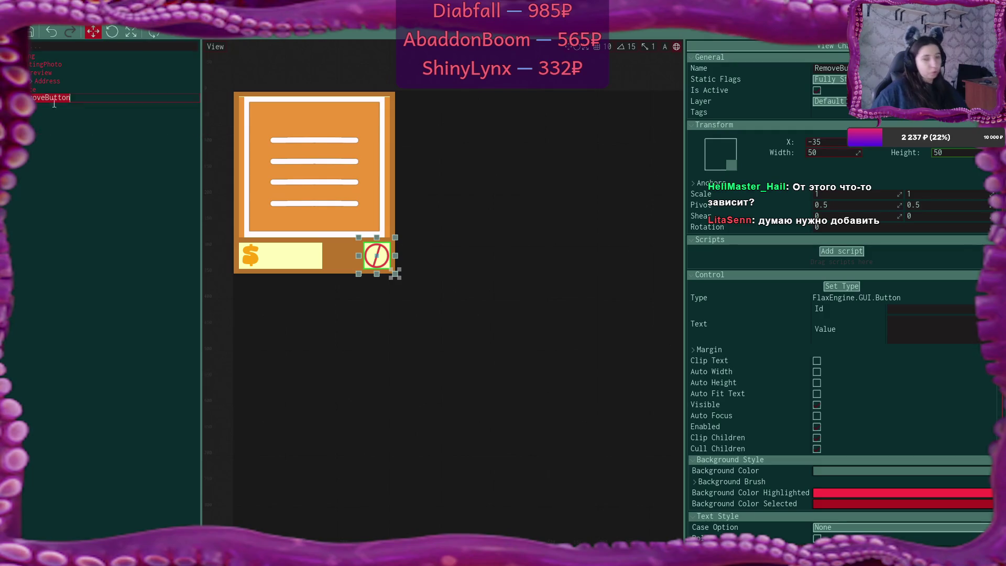
key("Delete")
key("Delete")
key("Delete")
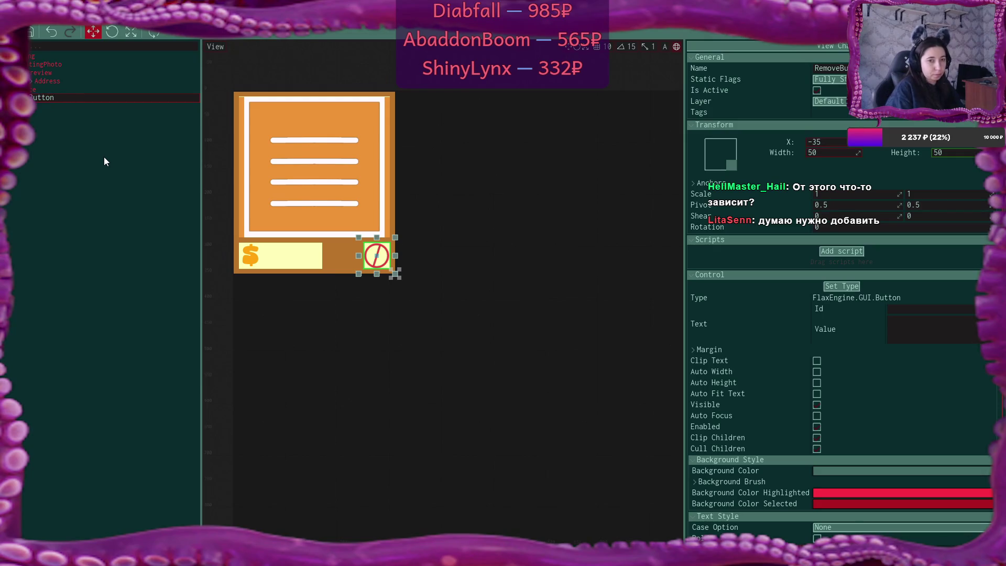
type("Addres")
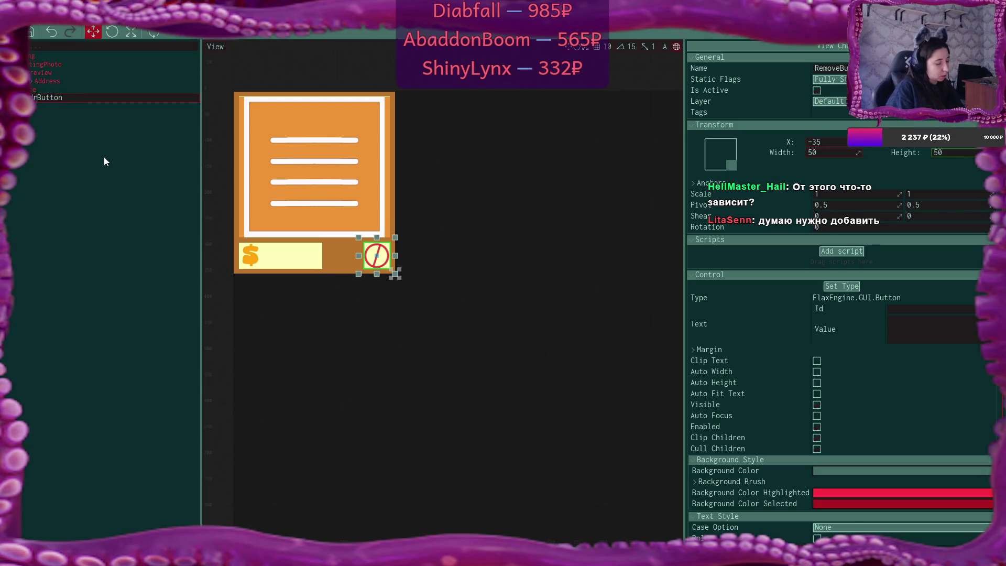
type("s")
key("Return")
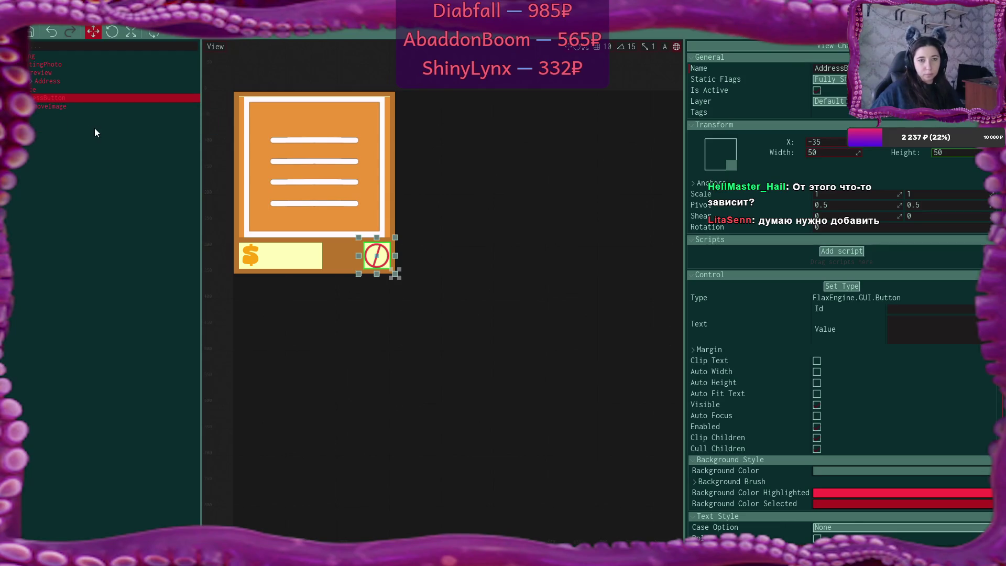
- Give the button's icon image the 'print label' texture, found by searching 'label'
left_click(50, 107)
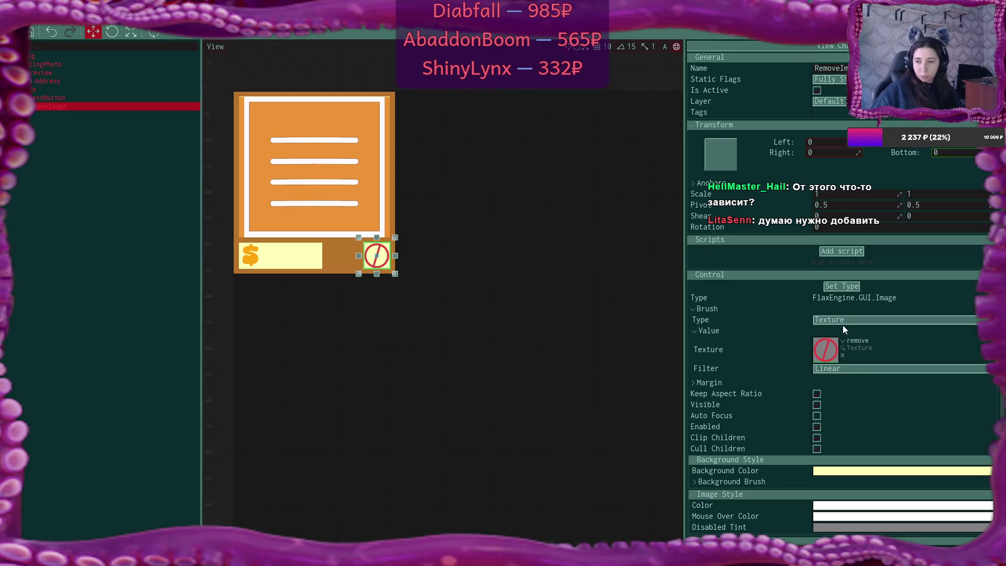
left_click(843, 345)
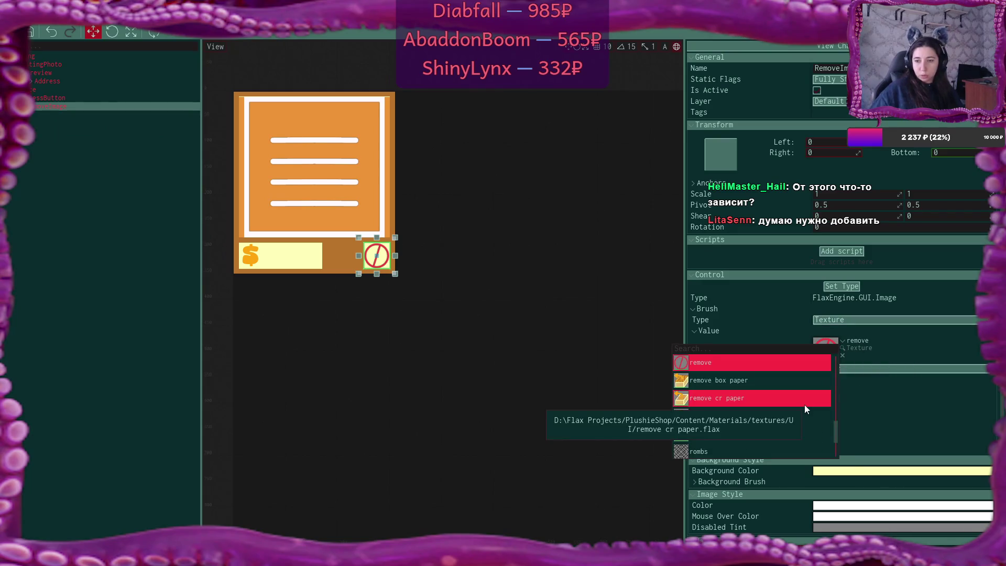
scroll(804, 405, "down", 1)
scroll(819, 408, "down", 8)
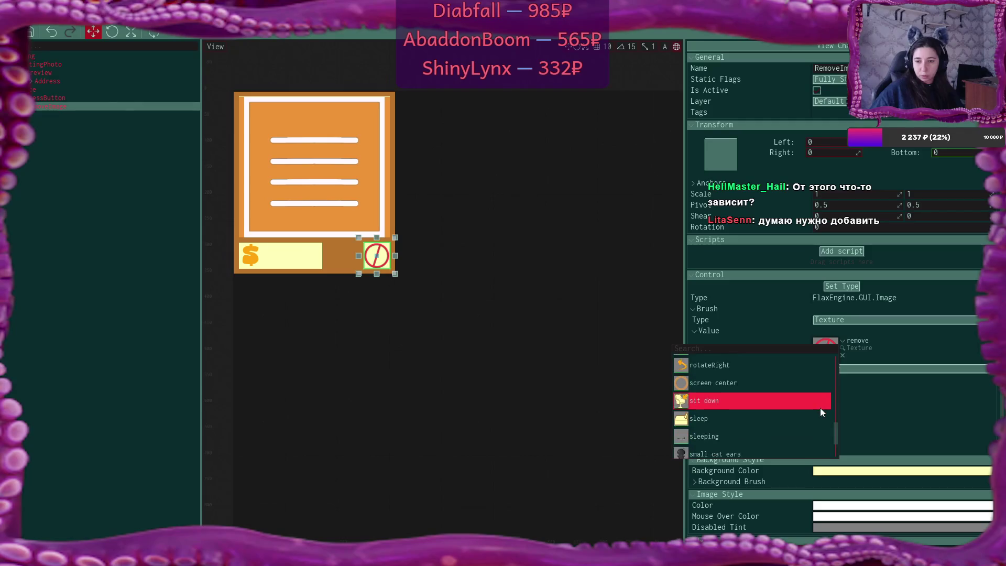
scroll(820, 407, "down", 5)
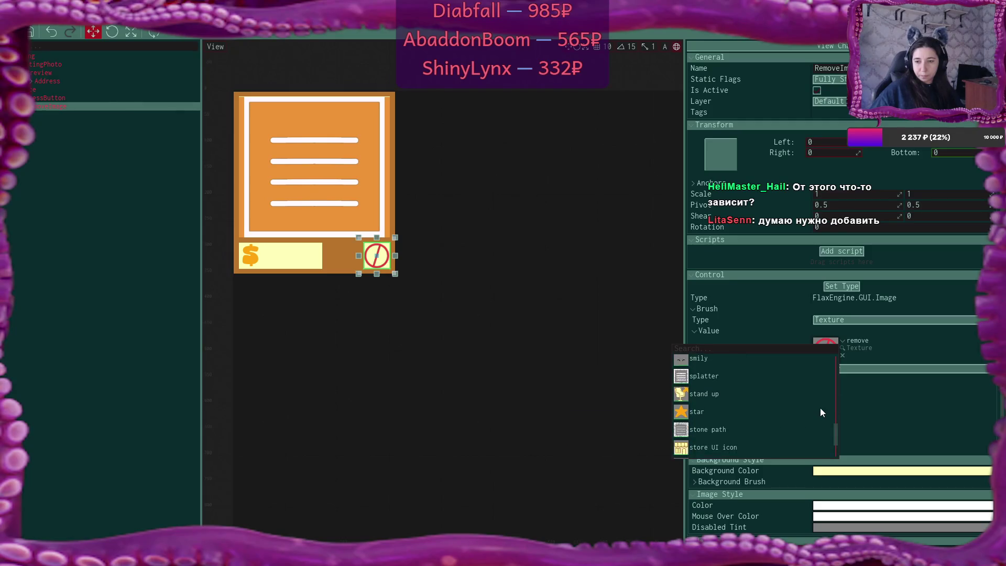
scroll(820, 407, "down", 5)
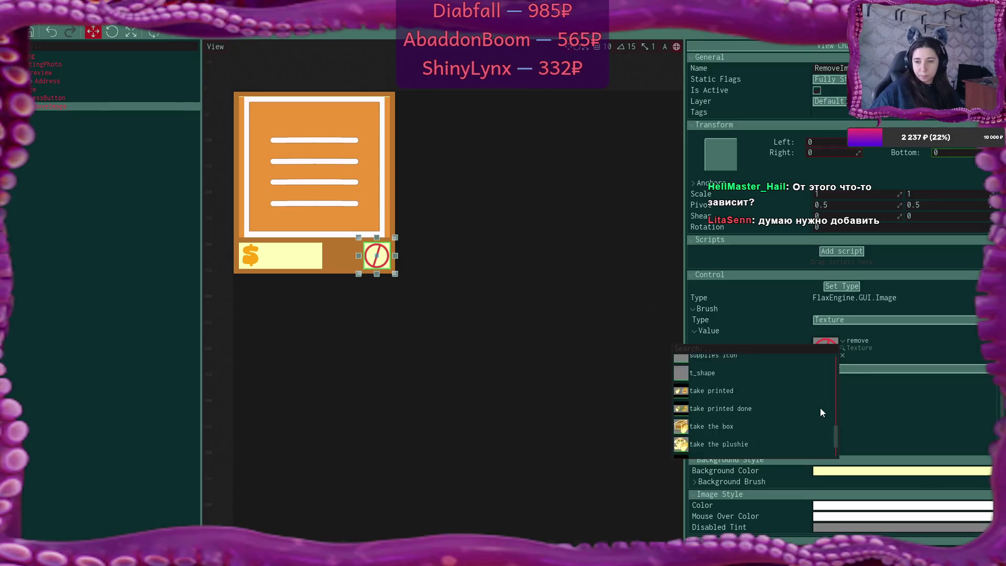
scroll(820, 408, "down", 2)
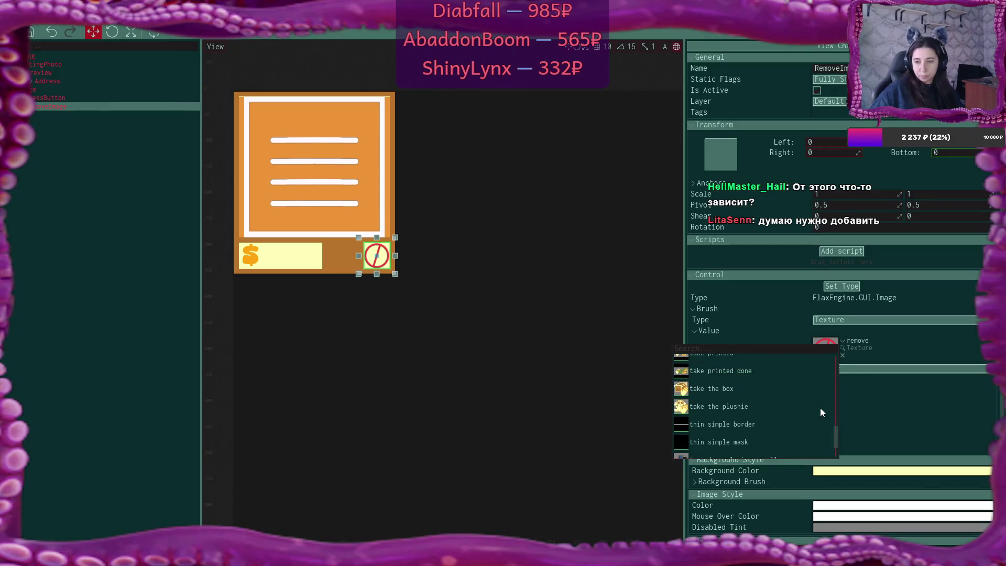
scroll(820, 407, "down", 4)
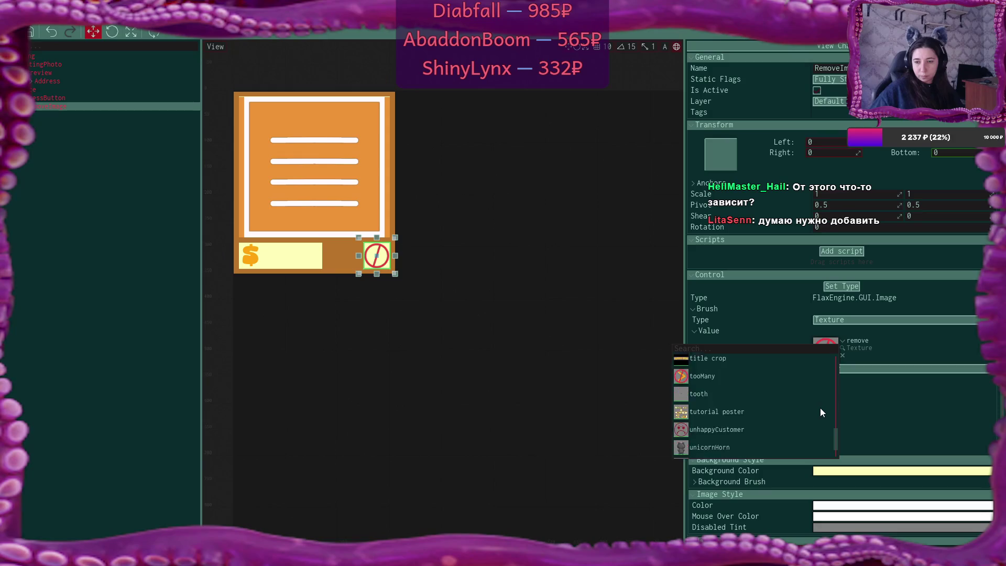
scroll(821, 412, "down", 1)
scroll(820, 413, "down", 1)
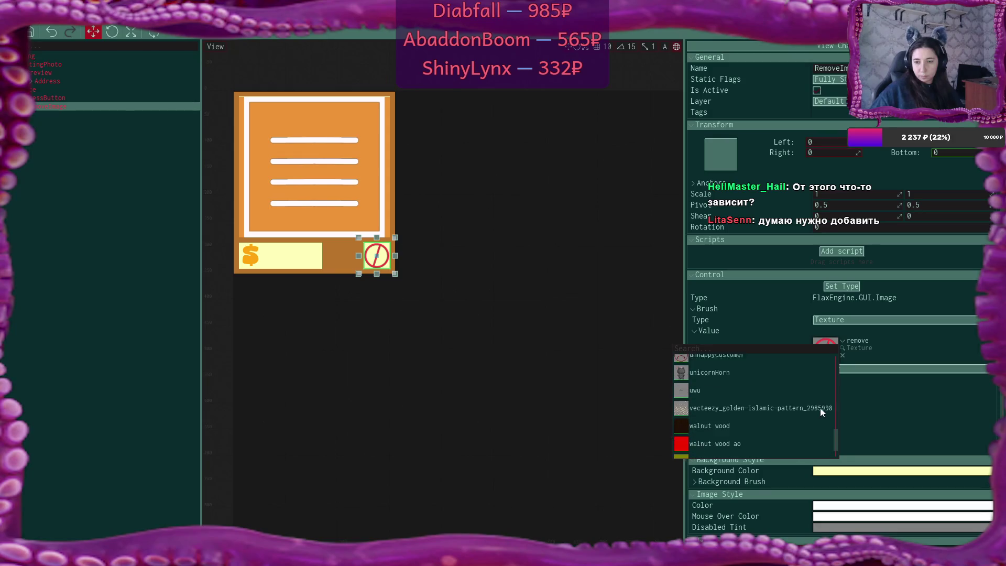
scroll(821, 412, "down", 4)
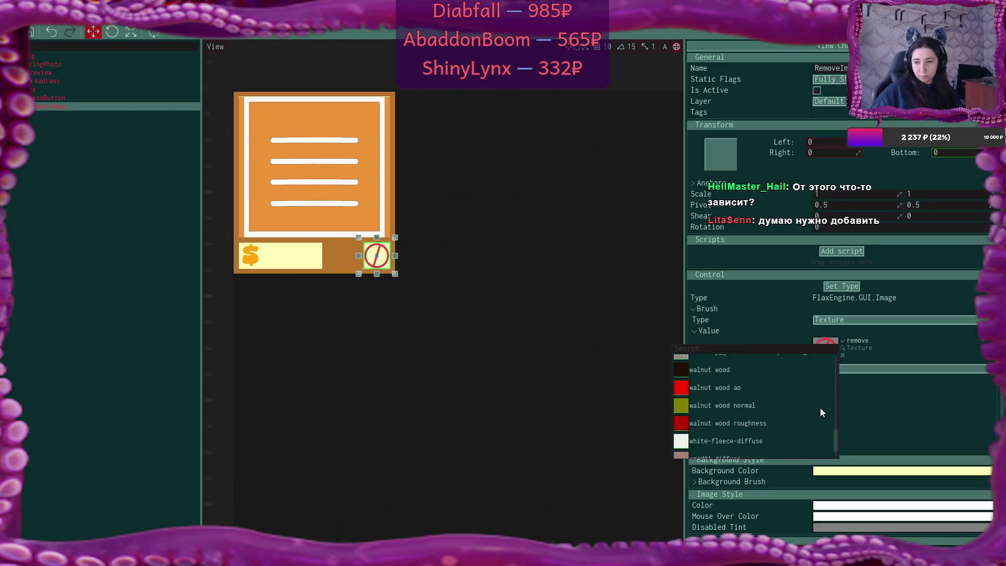
scroll(821, 413, "down", 6)
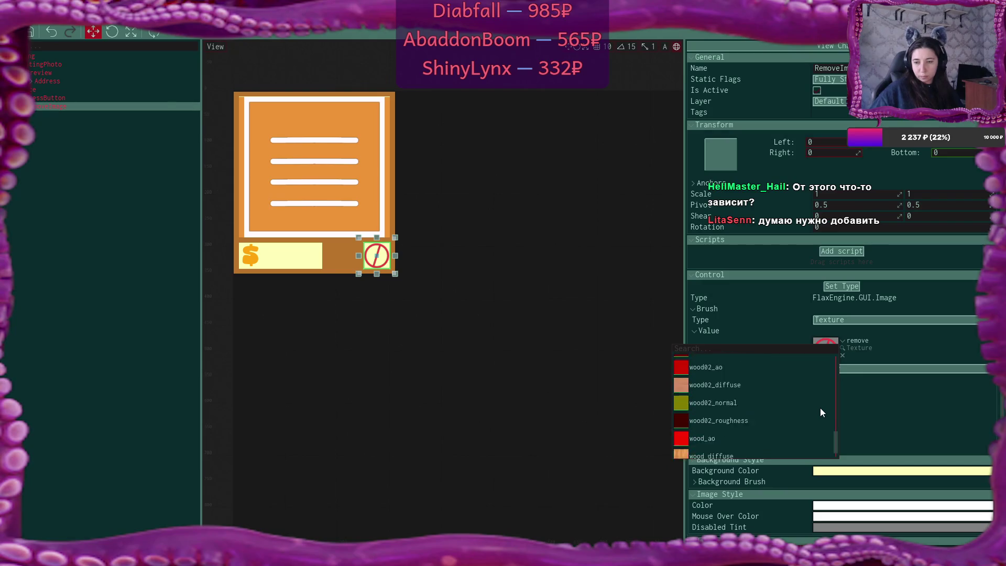
scroll(821, 413, "down", 4)
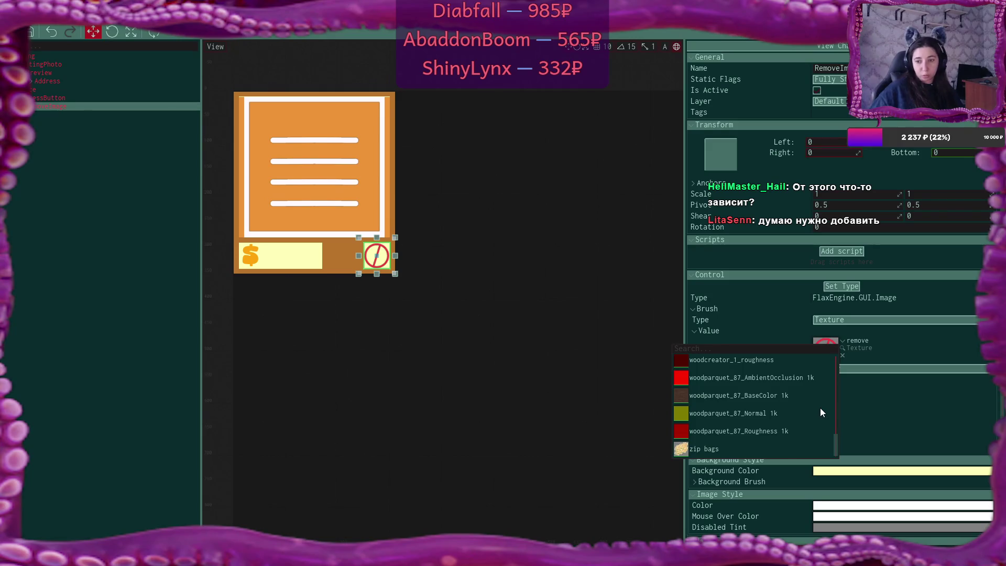
scroll(820, 408, "up", 2)
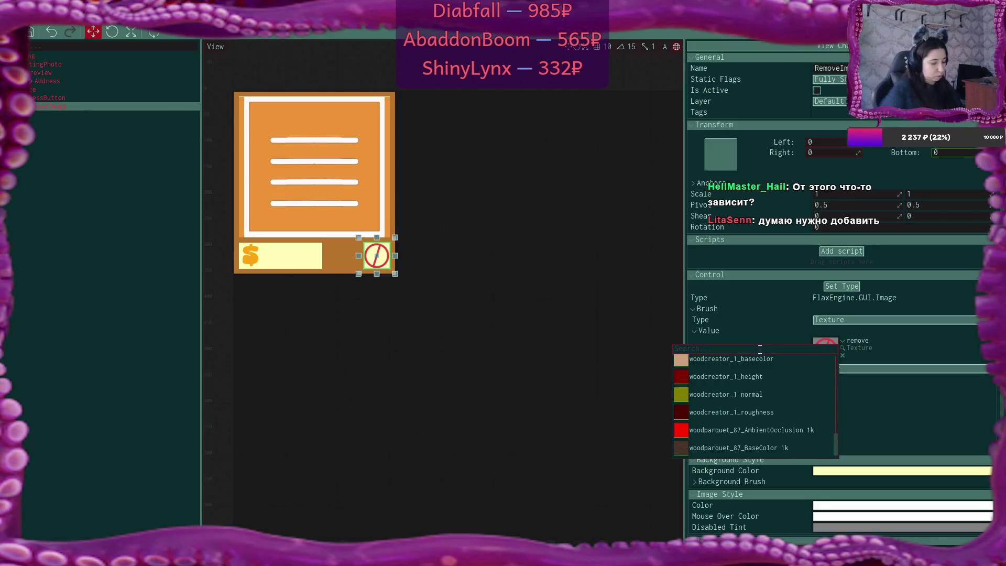
type("label")
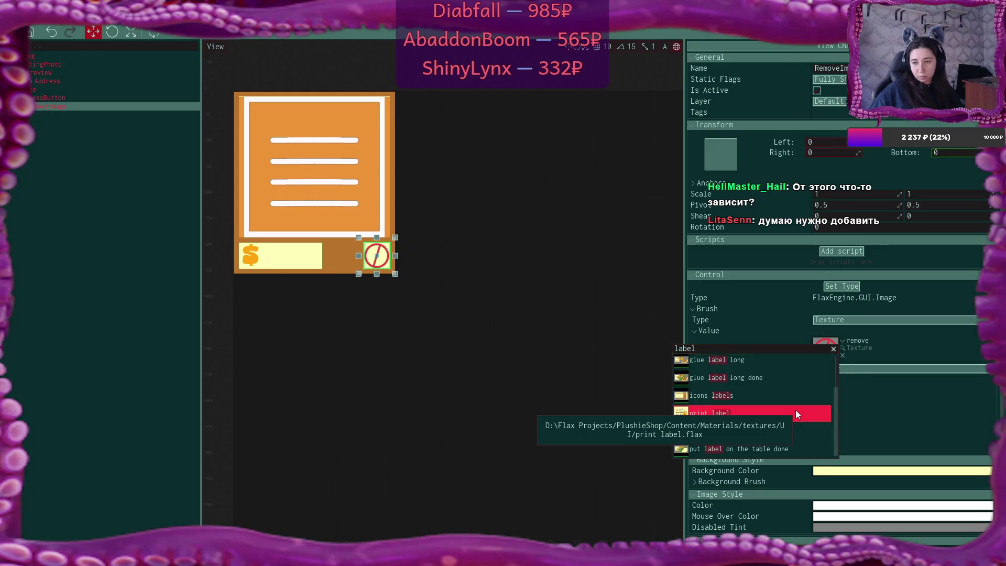
left_click(795, 412)
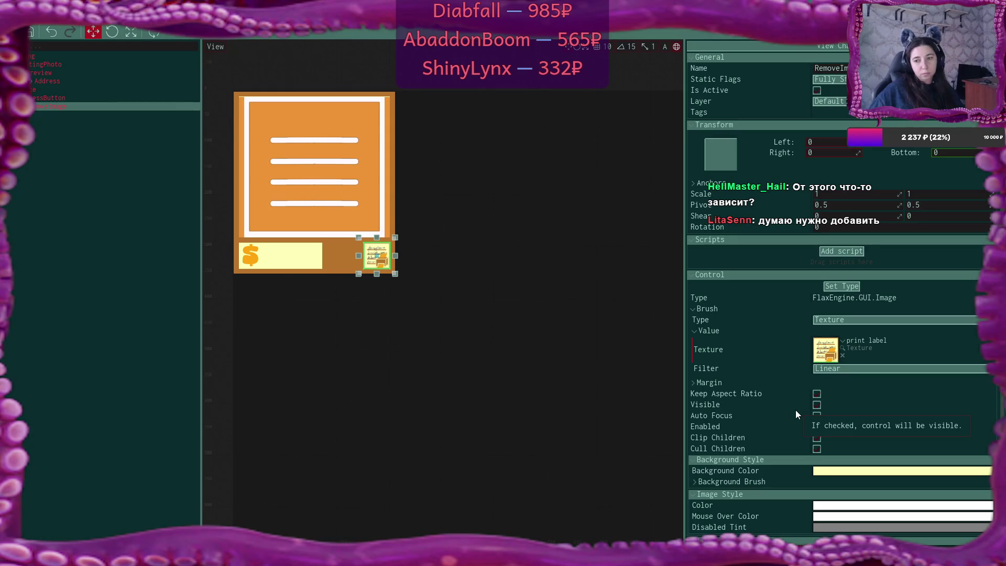
- Stretch the icon image leftward, then undo to restore its original small size
left_click_drag(359, 256, 328, 257)
key("ctrl+z")
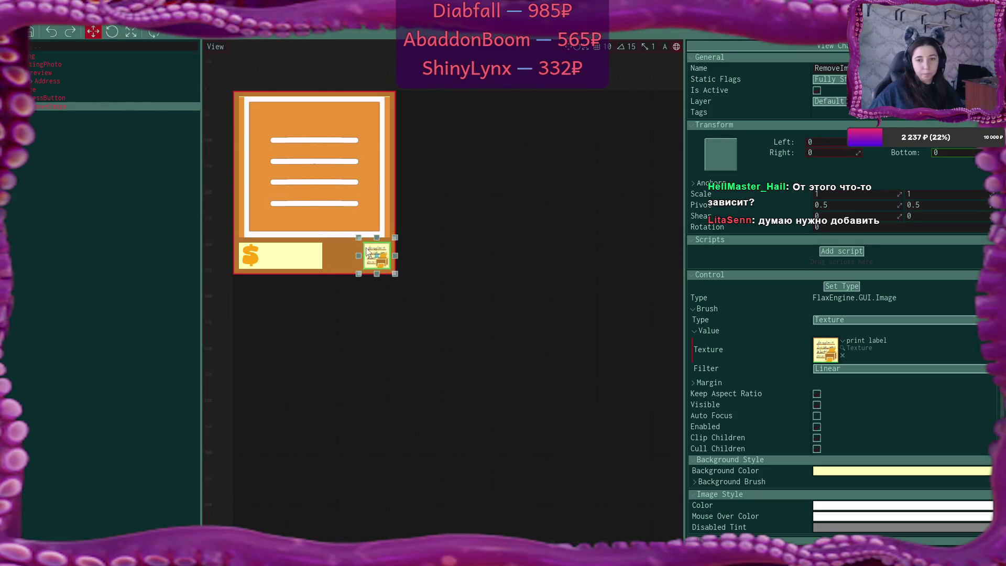
left_click(109, 98)
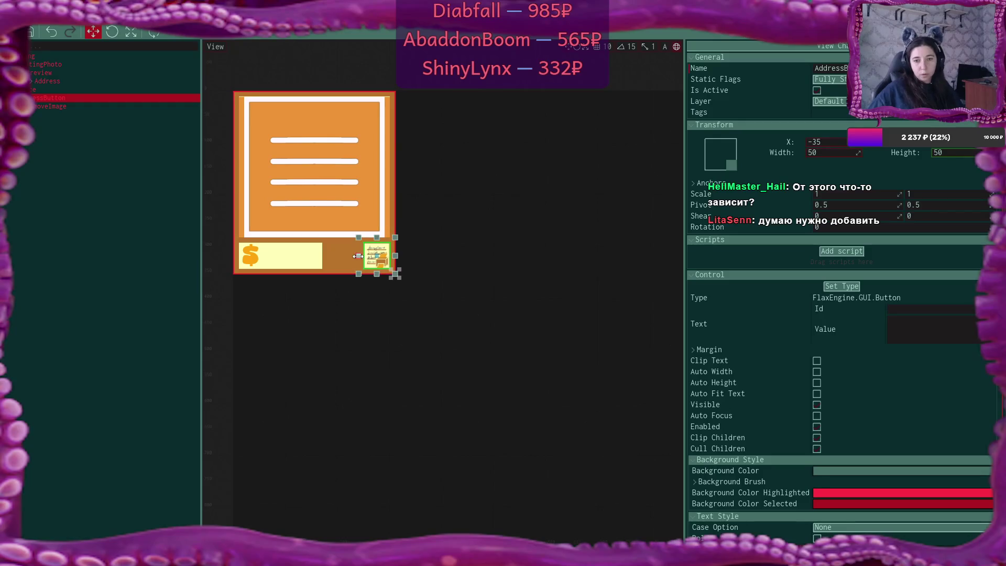
- Widen AddressButton to width 150 and position it at X -80
left_click_drag(321, 255, 306, 256)
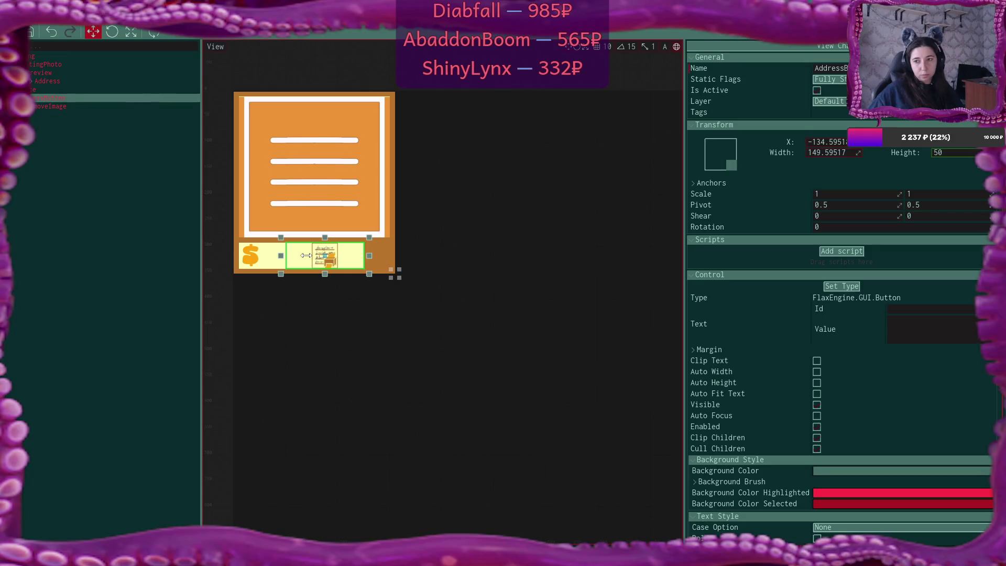
left_click(828, 155)
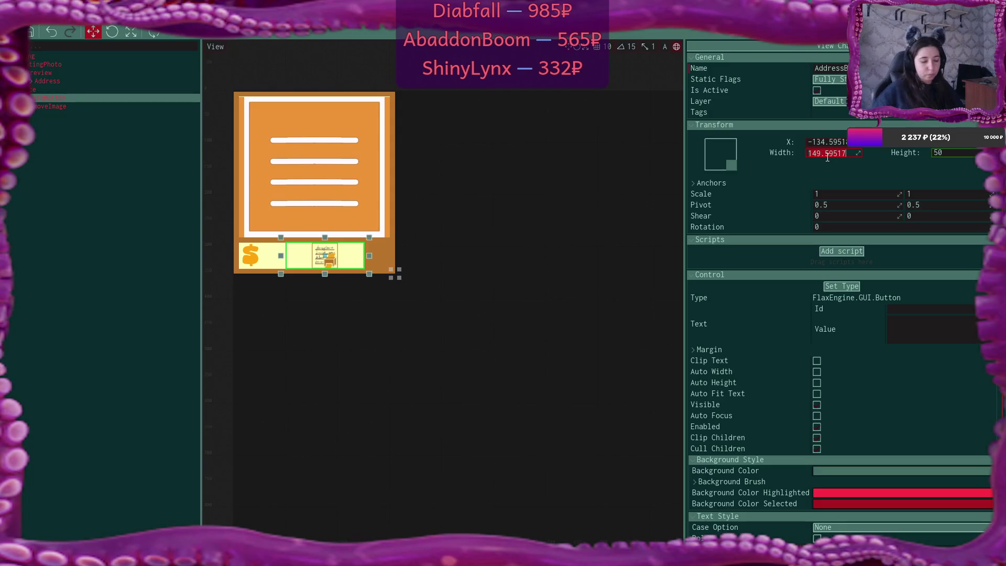
type("150")
key("Tab")
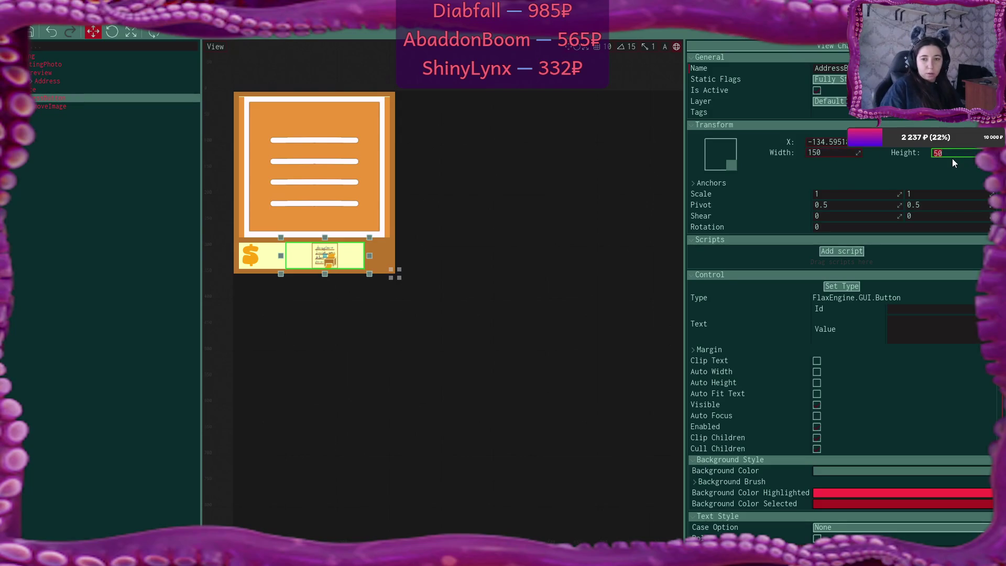
left_click(841, 141)
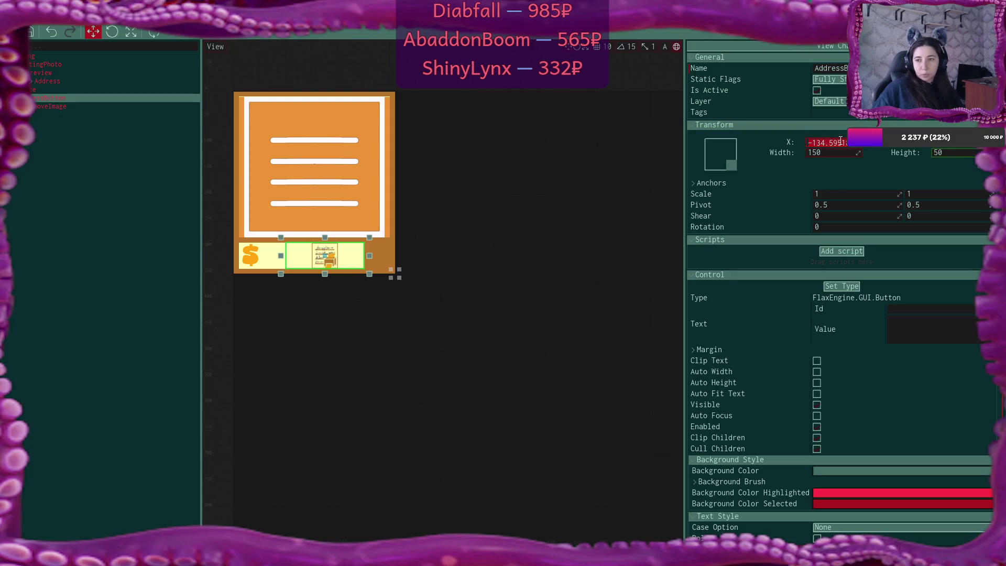
type("-")
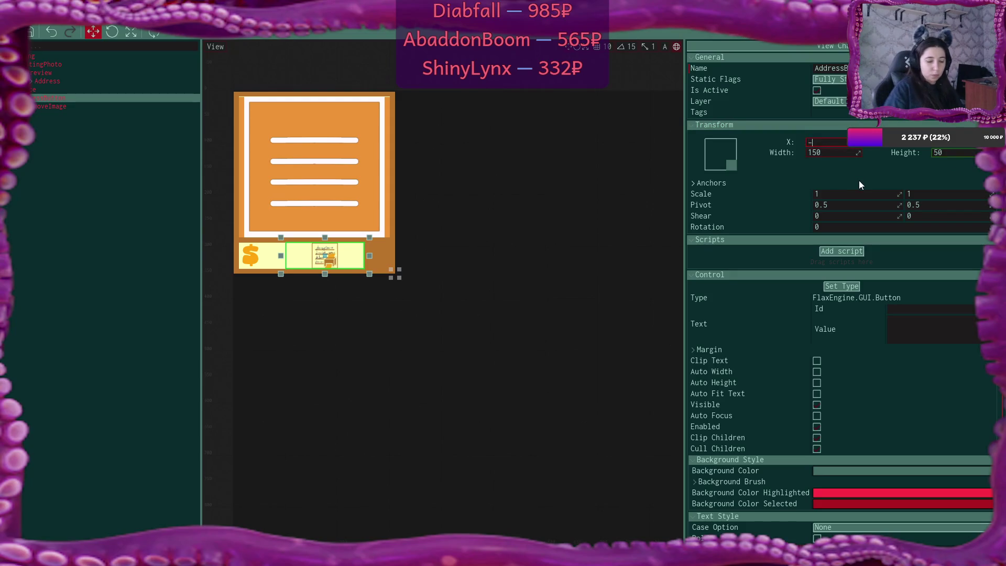
type("80")
key("Return")
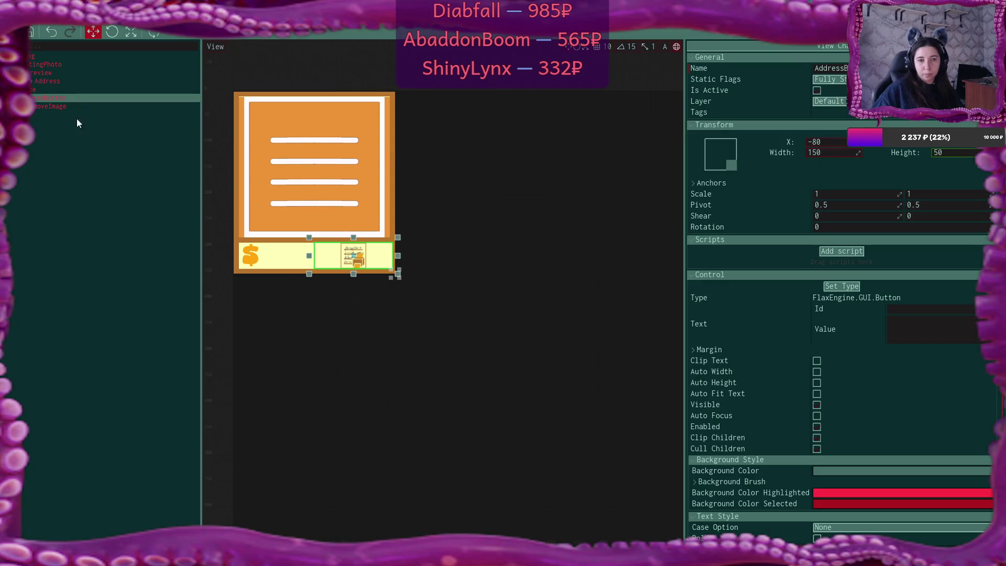
left_click(30, 90)
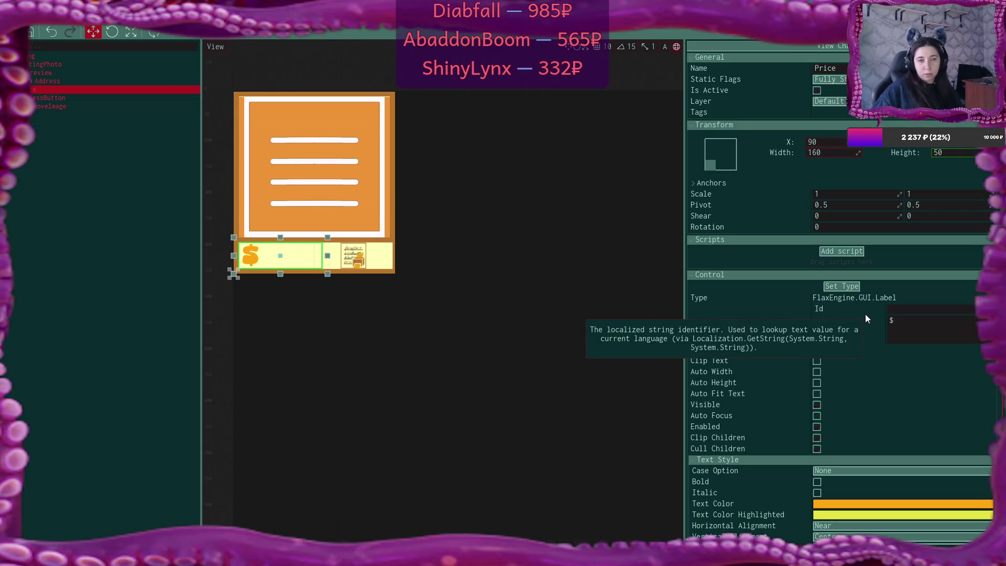
- Give the Price label width 130 at X position 80
left_click(839, 151)
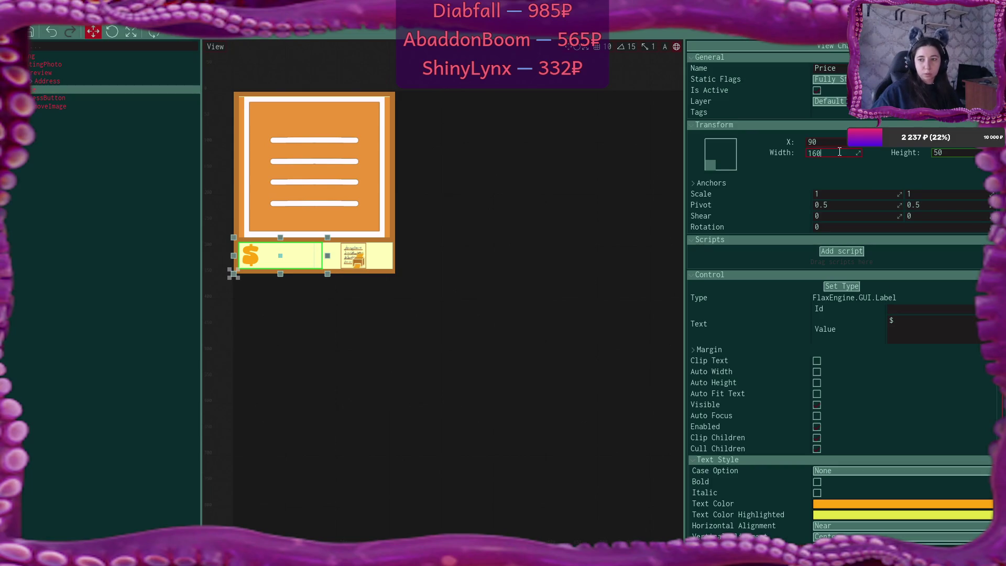
type("120")
key("Return")
type("7")
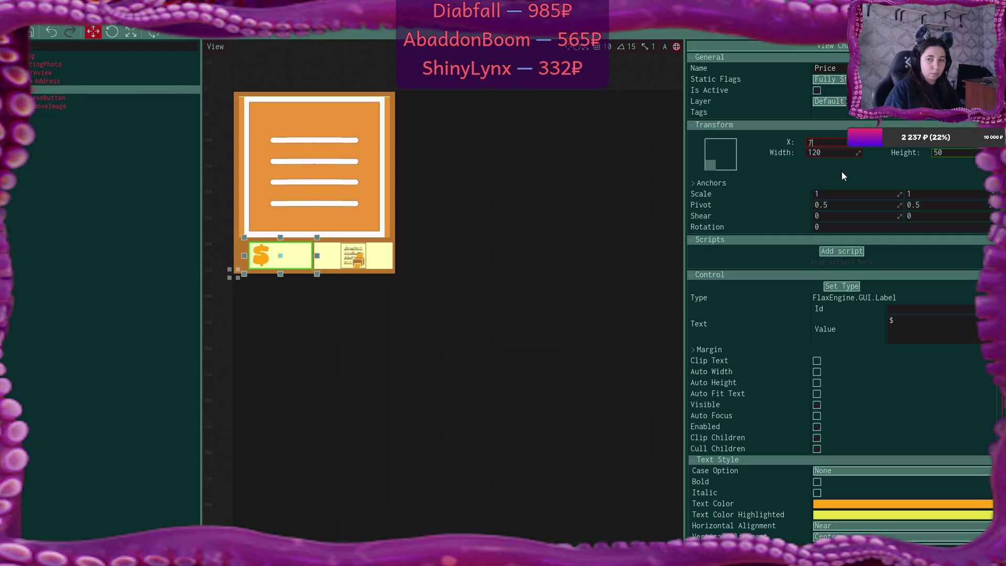
key("ctrl+z")
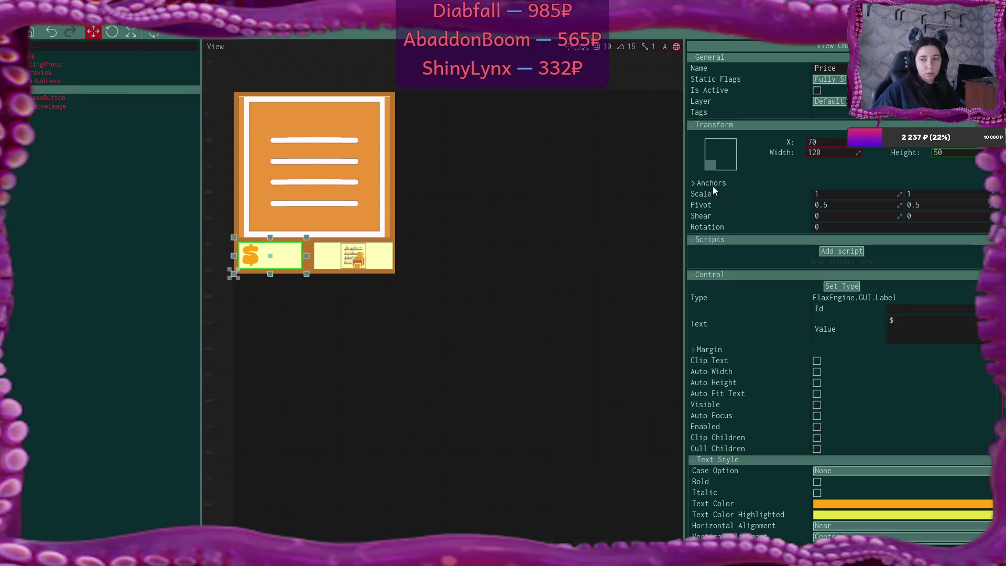
left_click(825, 140)
type("80")
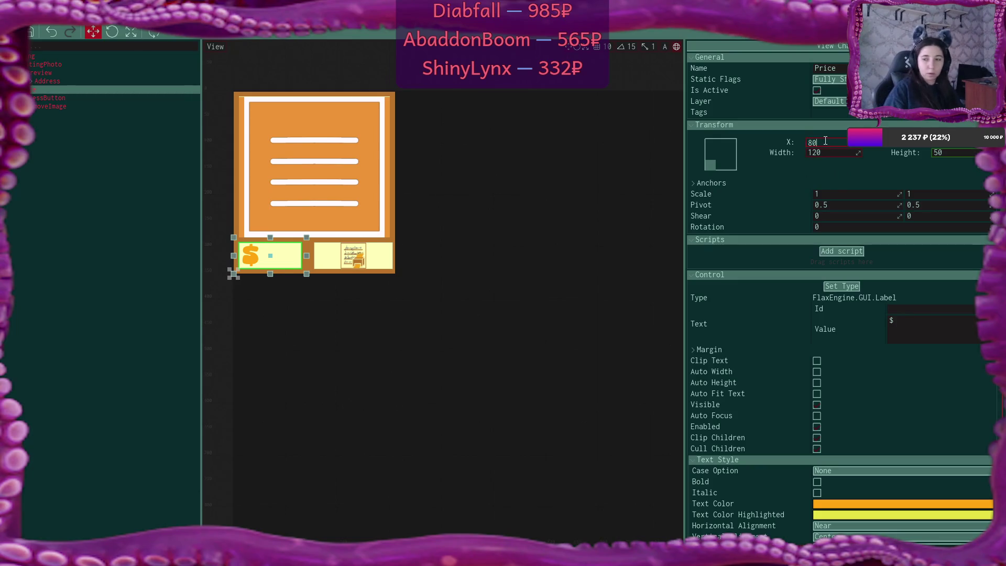
key("Tab")
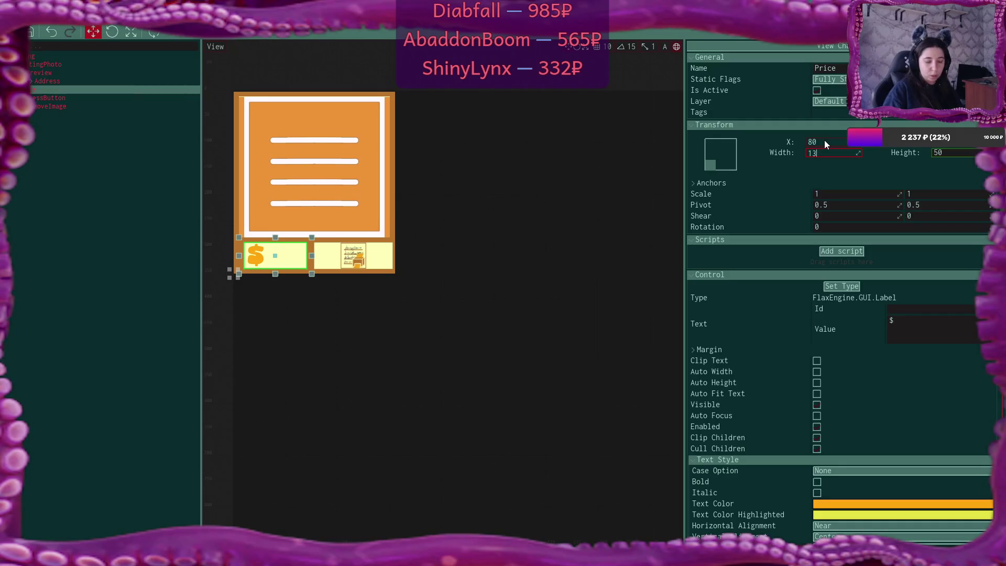
type("130")
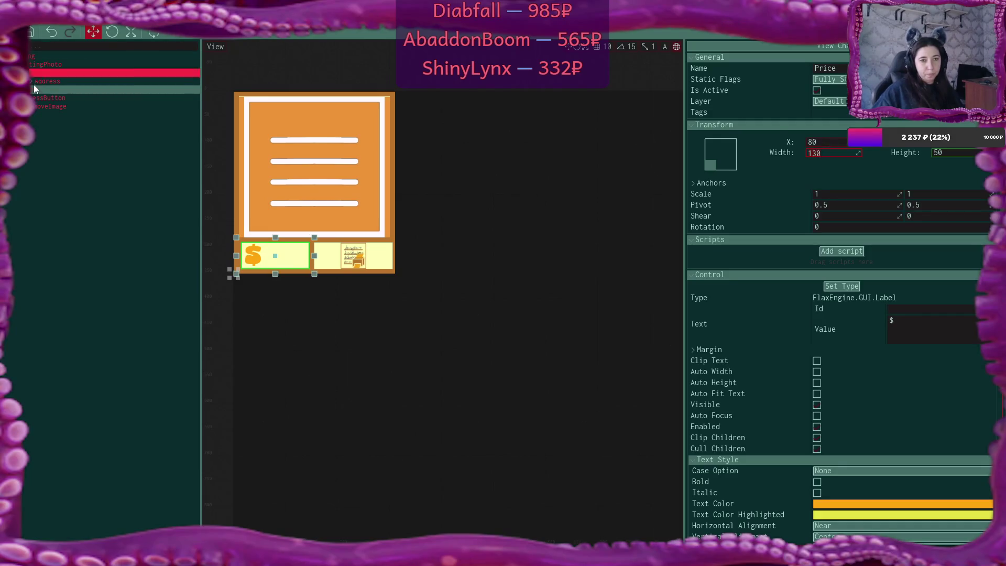
left_click(64, 100)
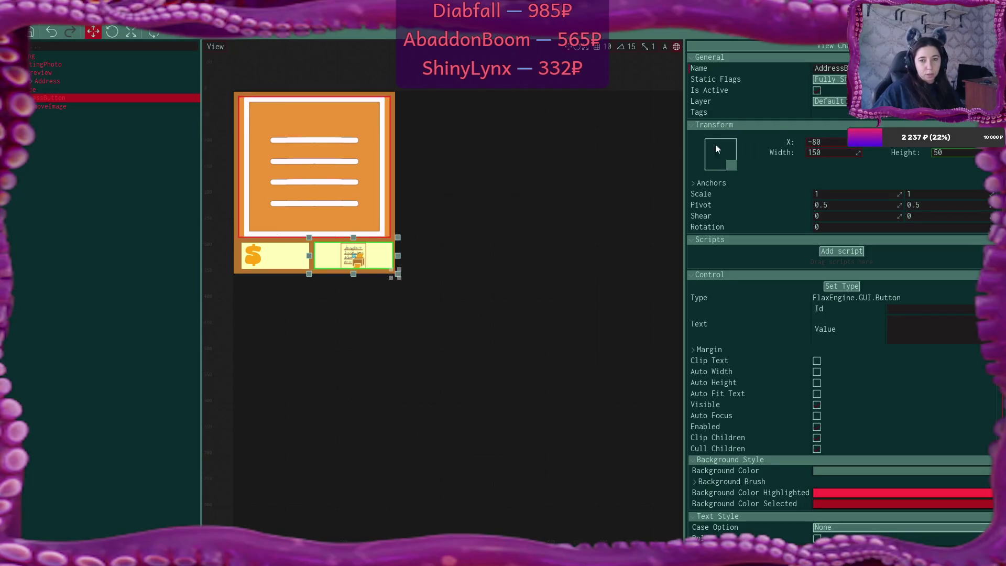
- Set AddressButton's width to 130
double_click(836, 153)
type("13")
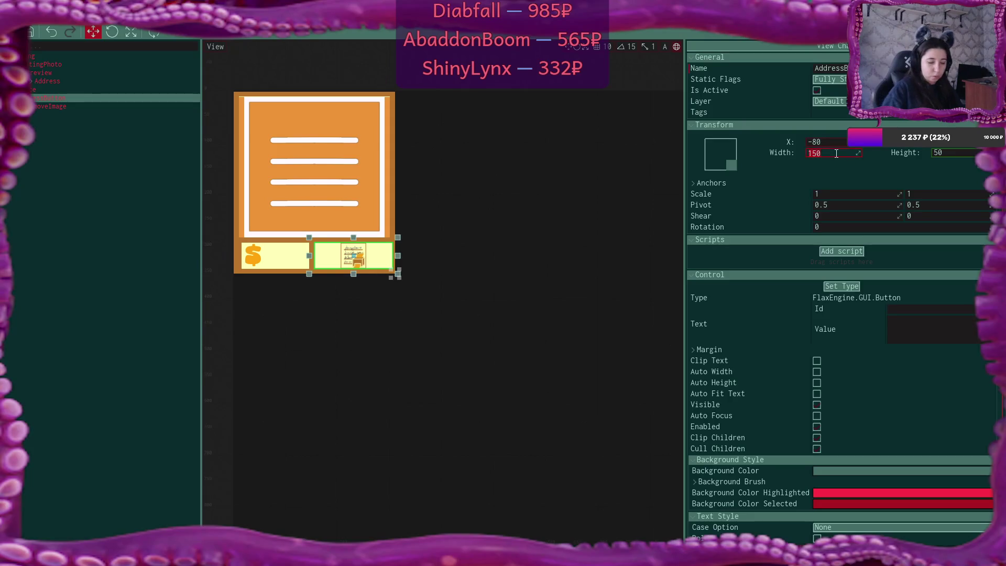
type("0")
key("Return")
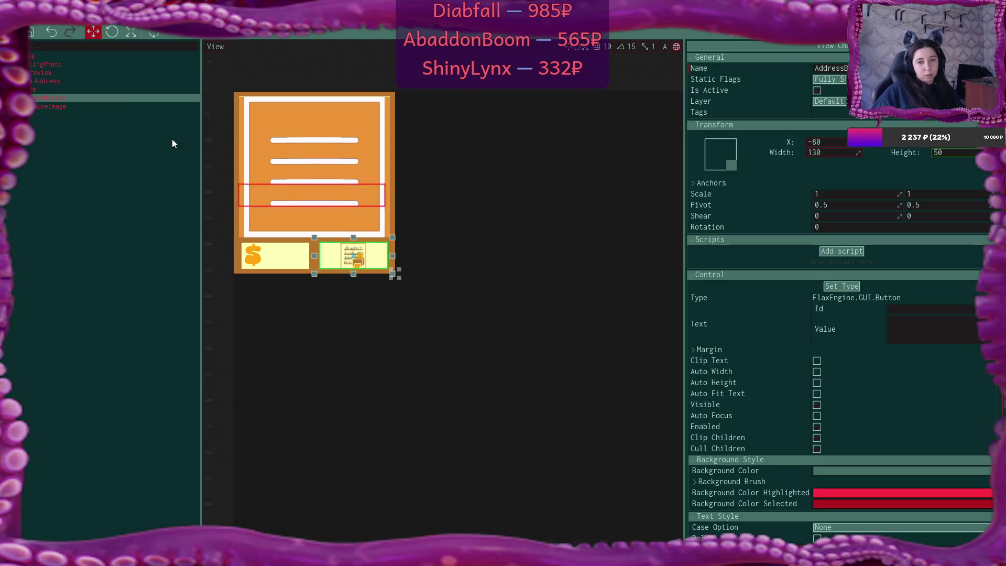
left_click(77, 104)
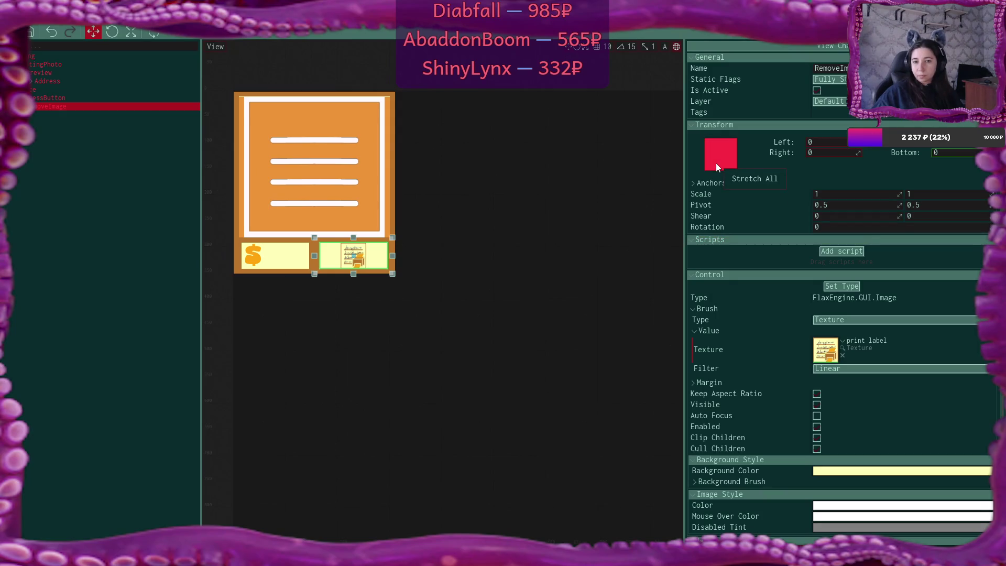
- Apply the 'icons labels' texture to the image, then restore the window and show Content
left_click(843, 340)
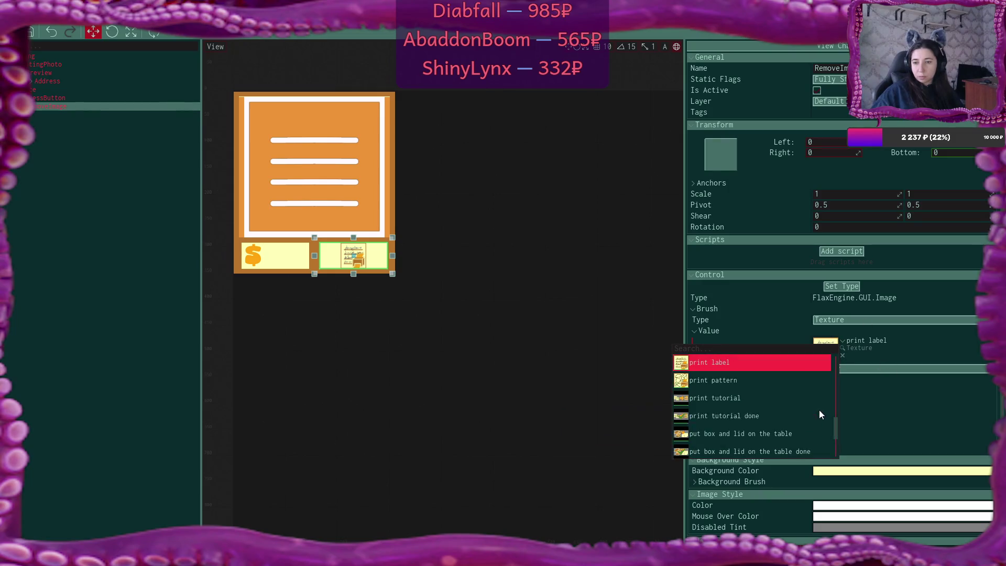
type("label")
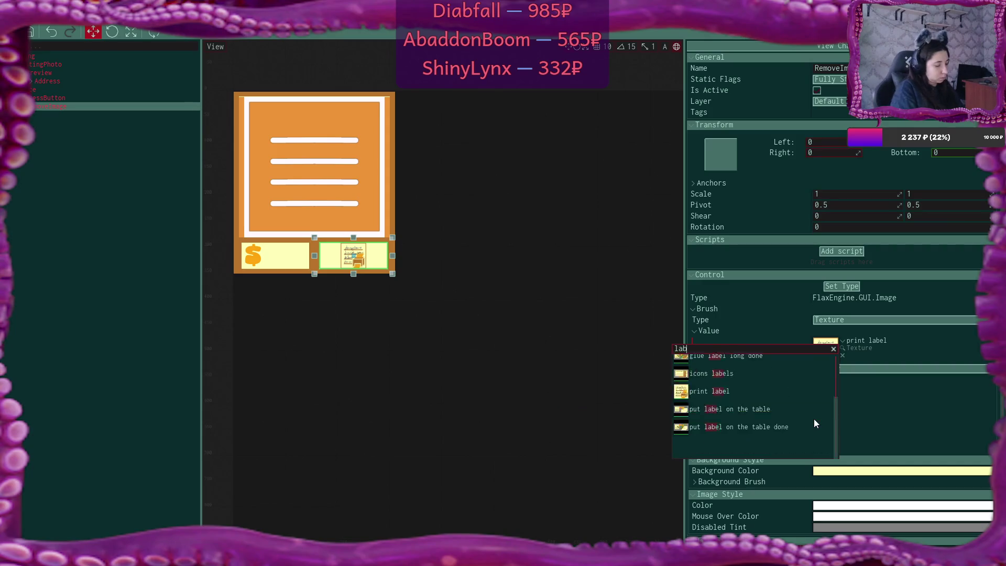
left_click(801, 394)
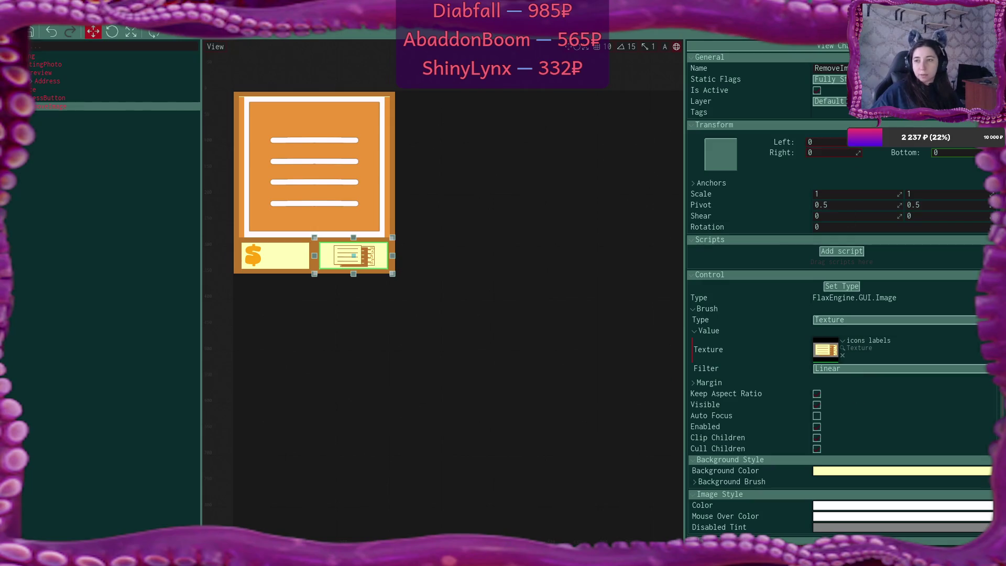
key("super+Down")
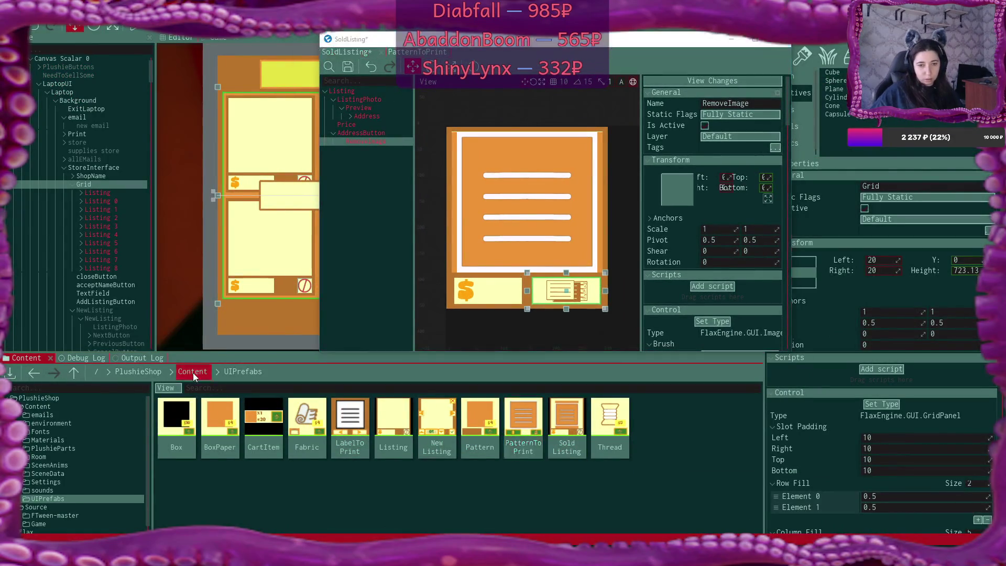
left_click(193, 373)
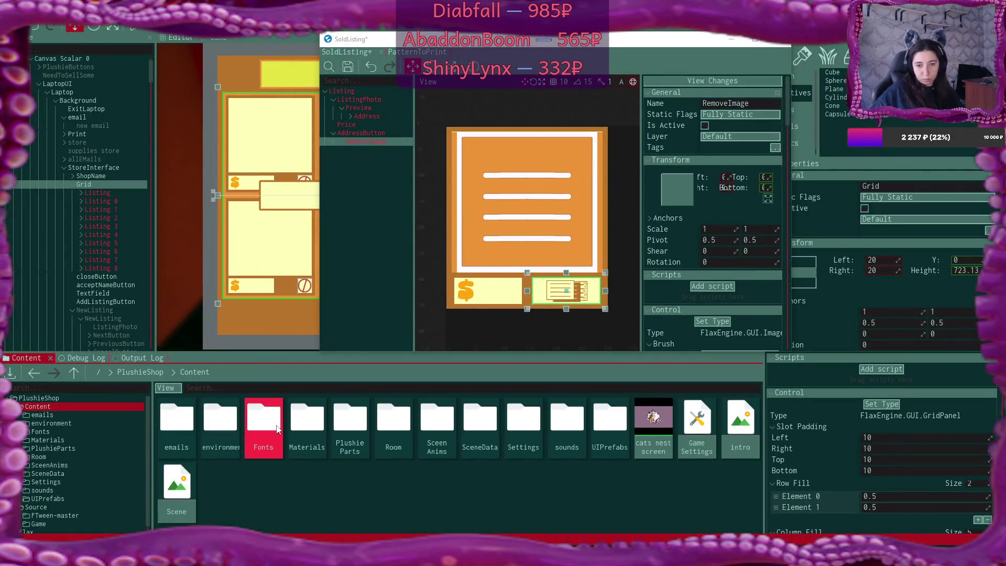
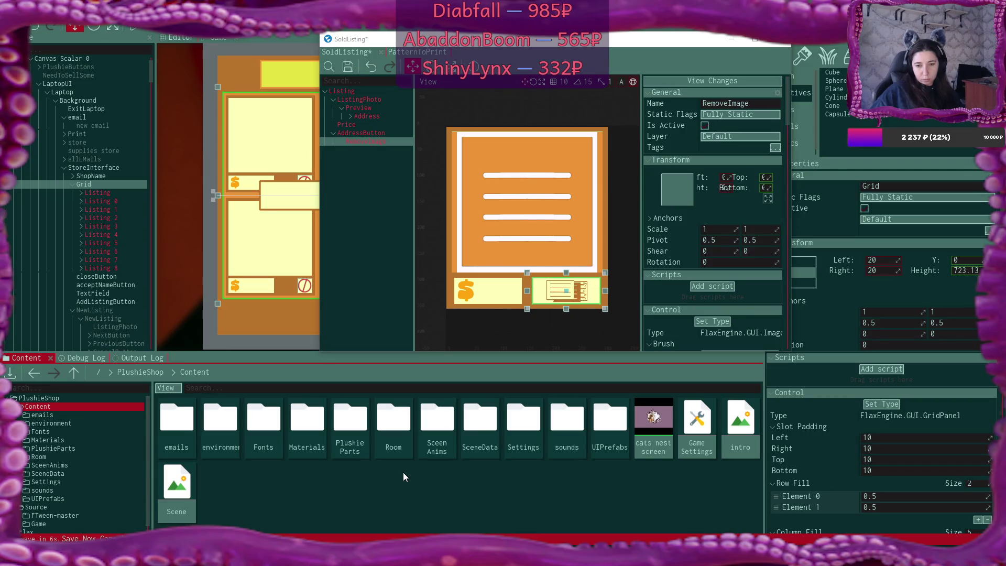
- Navigate the Content browser to Content > Materials > textures > UI
left_click(139, 371)
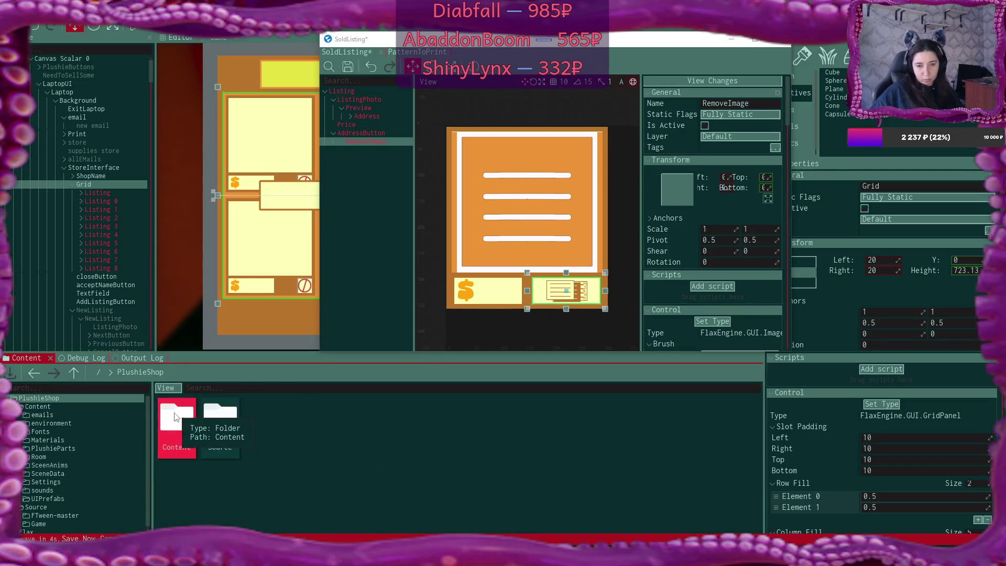
double_click(177, 420)
double_click(307, 420)
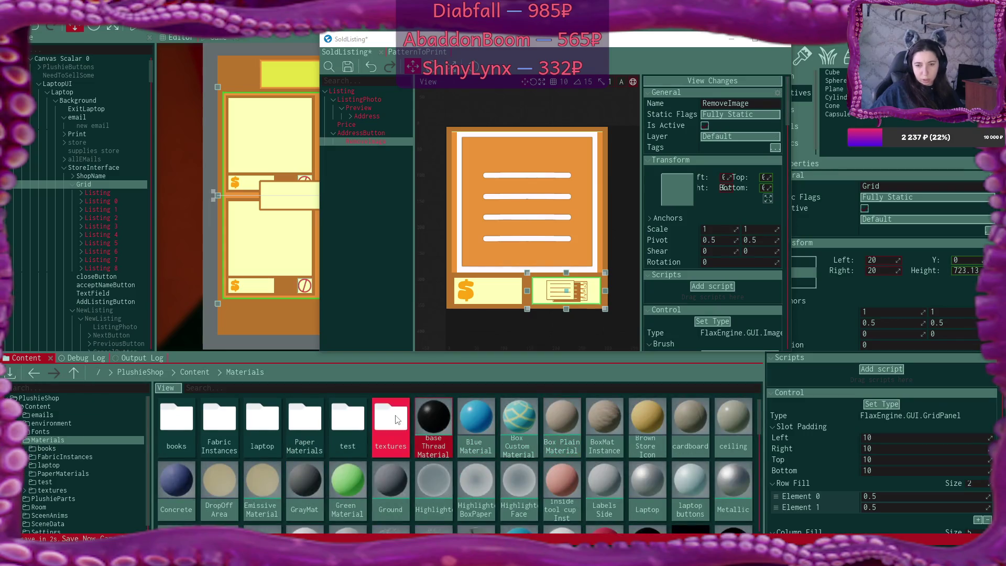
double_click(394, 419)
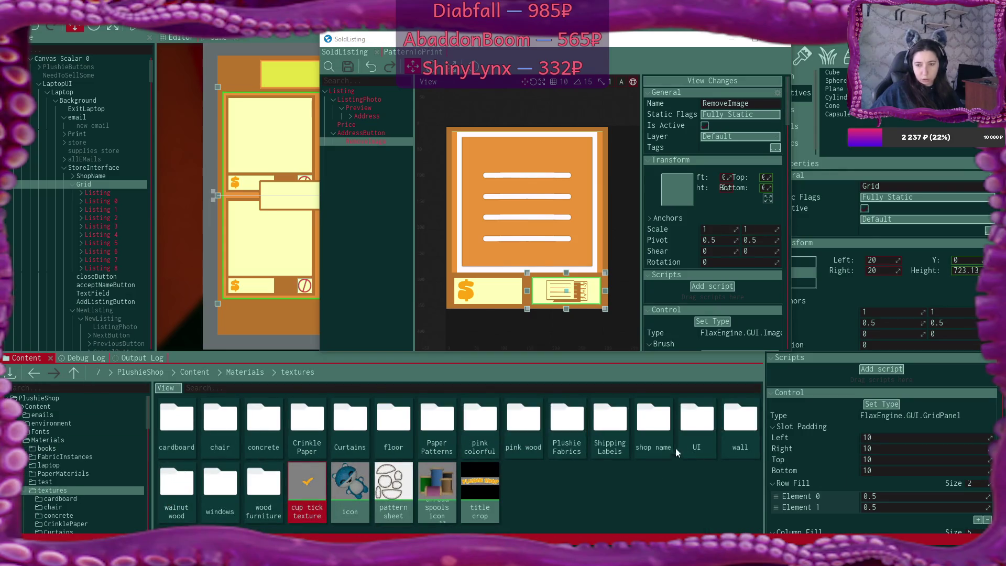
left_click(697, 426)
double_click(698, 426)
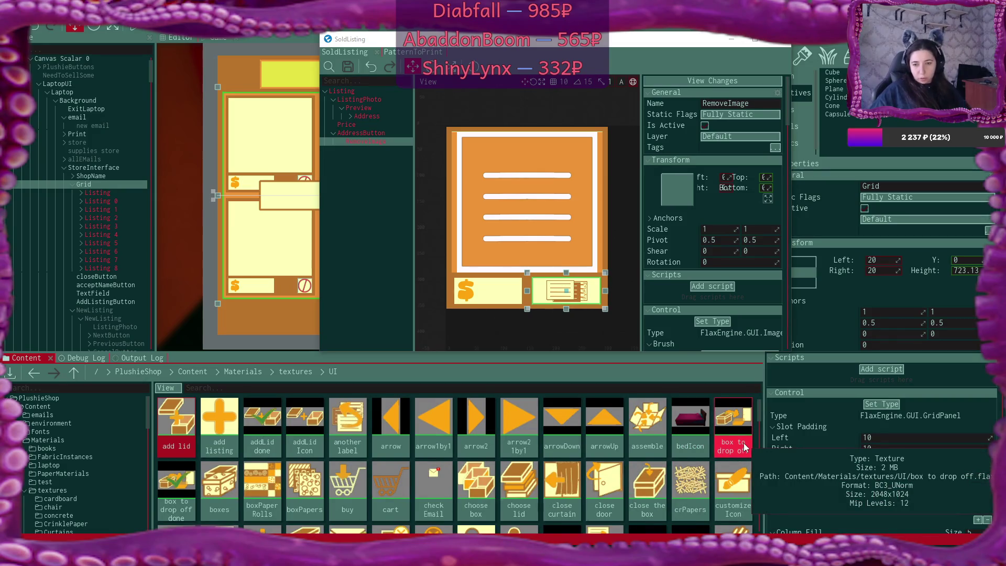
- Look through the UI icon thumbnails, then open a new File Explorer window
scroll(745, 445, "down", 2)
scroll(745, 446, "down", 3)
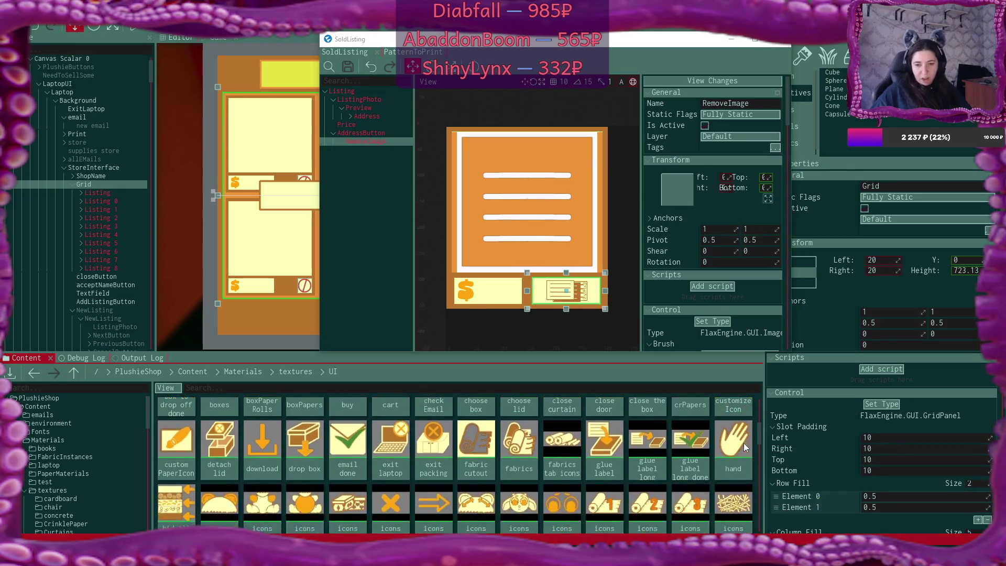
scroll(744, 442, "down", 5)
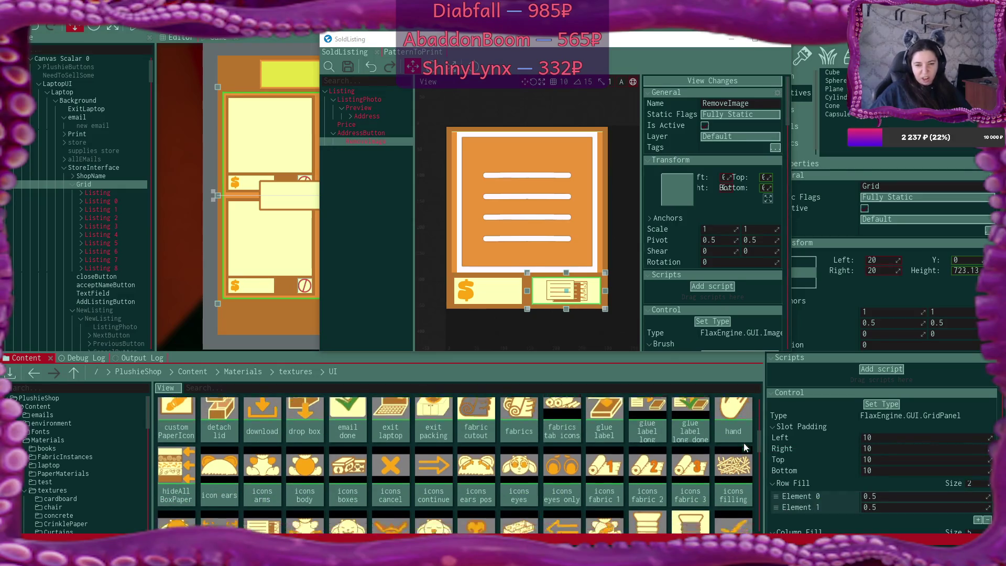
scroll(744, 442, "down", 2)
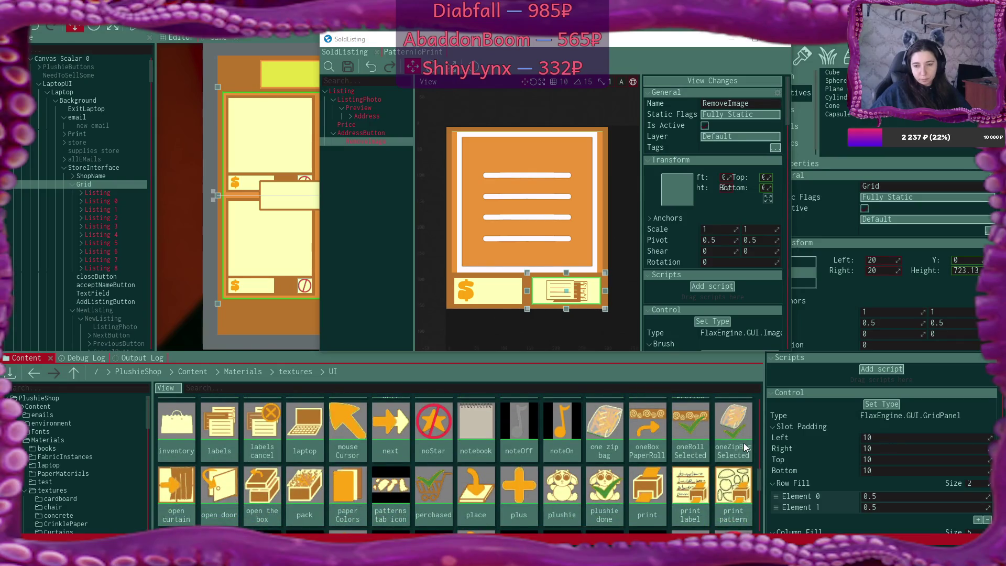
scroll(746, 446, "down", 2)
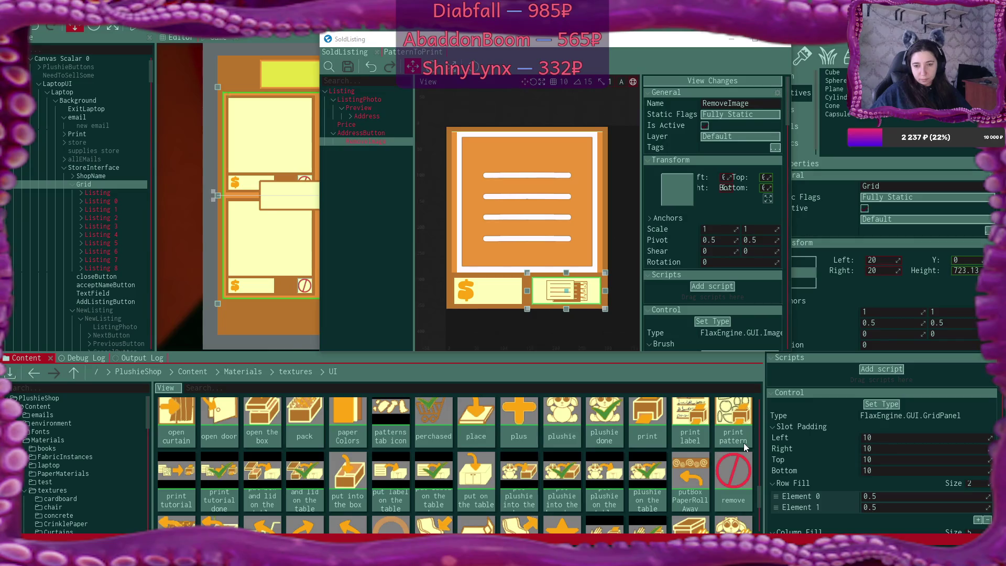
scroll(744, 442, "down", 2)
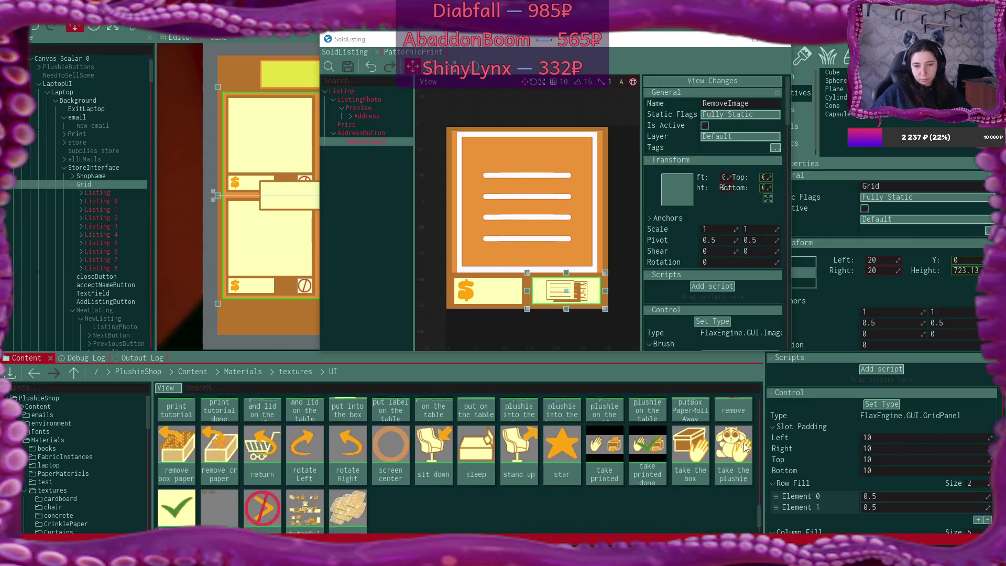
scroll(745, 446, "up", 4)
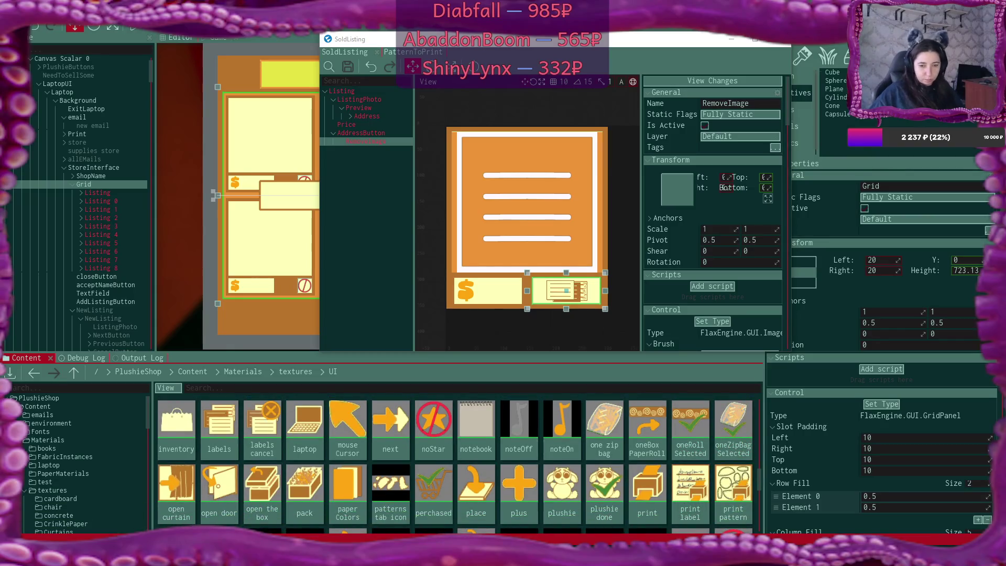
key("super+e")
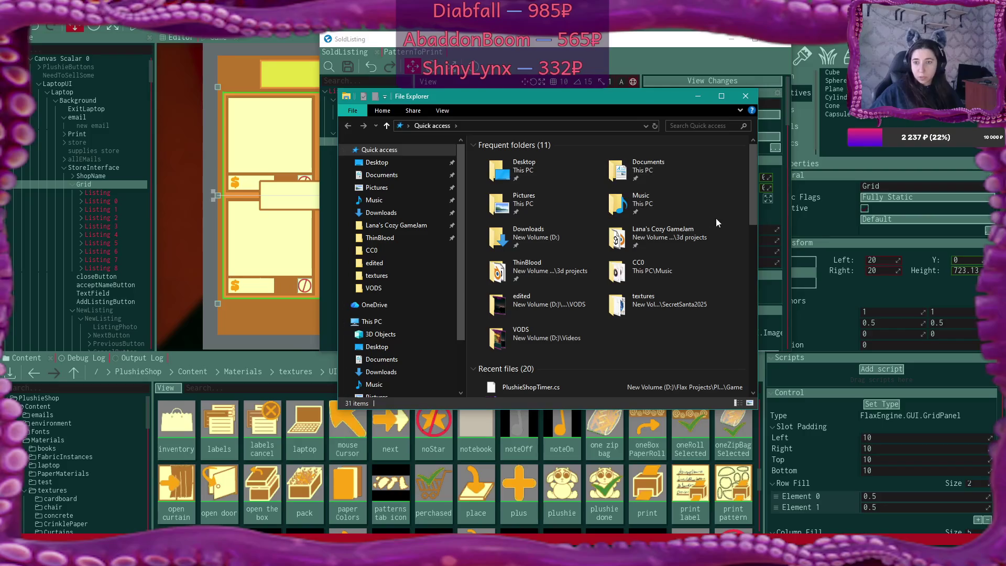
- Open the game-jam project's textures folder on drive D, checking the shipping labels subfolder
double_click(671, 235)
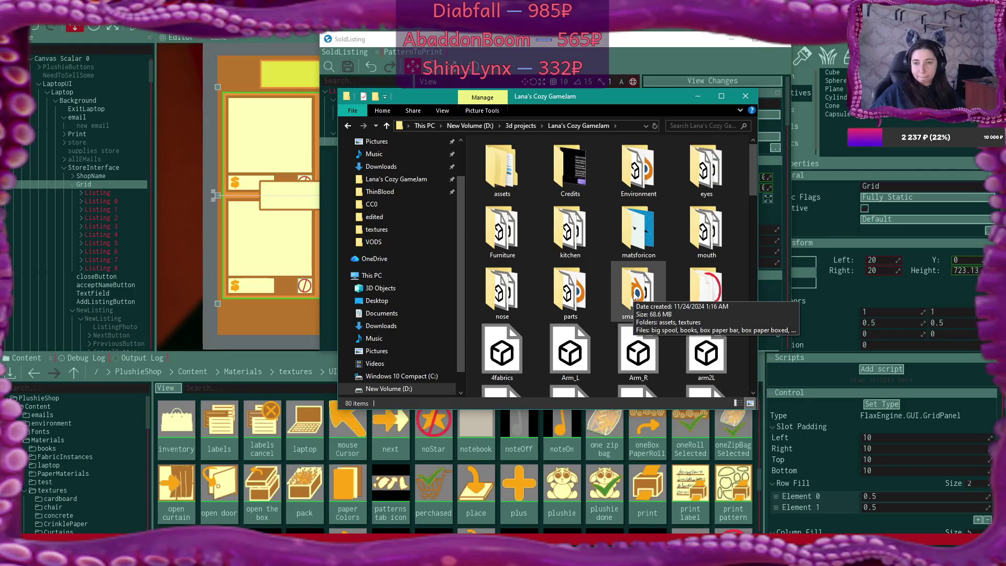
double_click(712, 292)
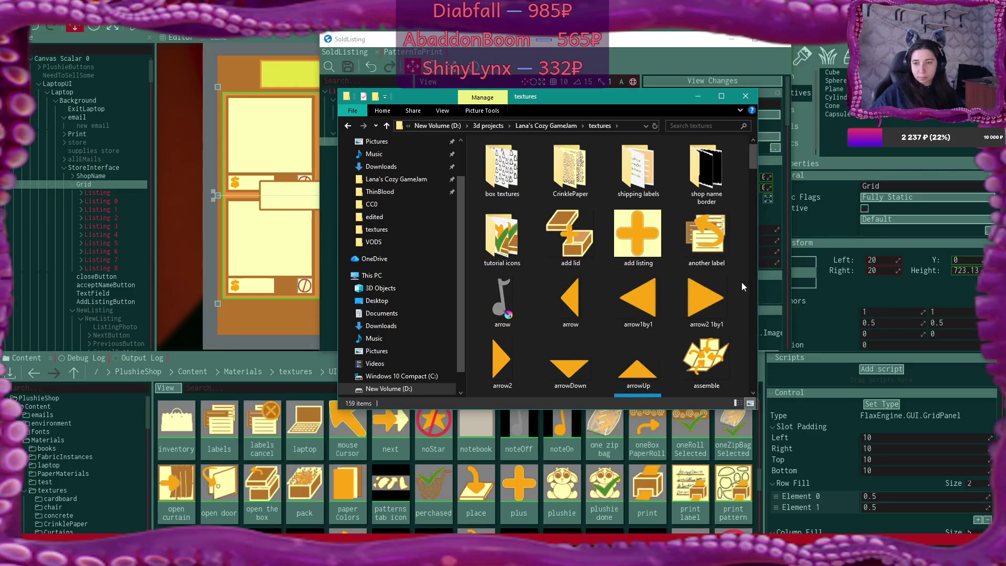
double_click(664, 178)
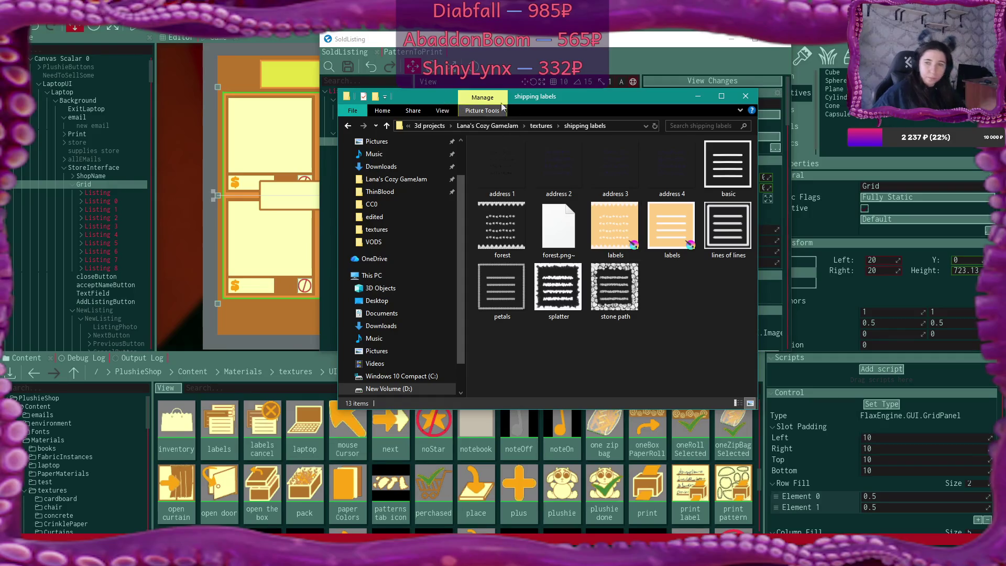
left_click(541, 126)
- Scroll down the textures folder and select the icons artwork file
scroll(711, 338, "down", 5)
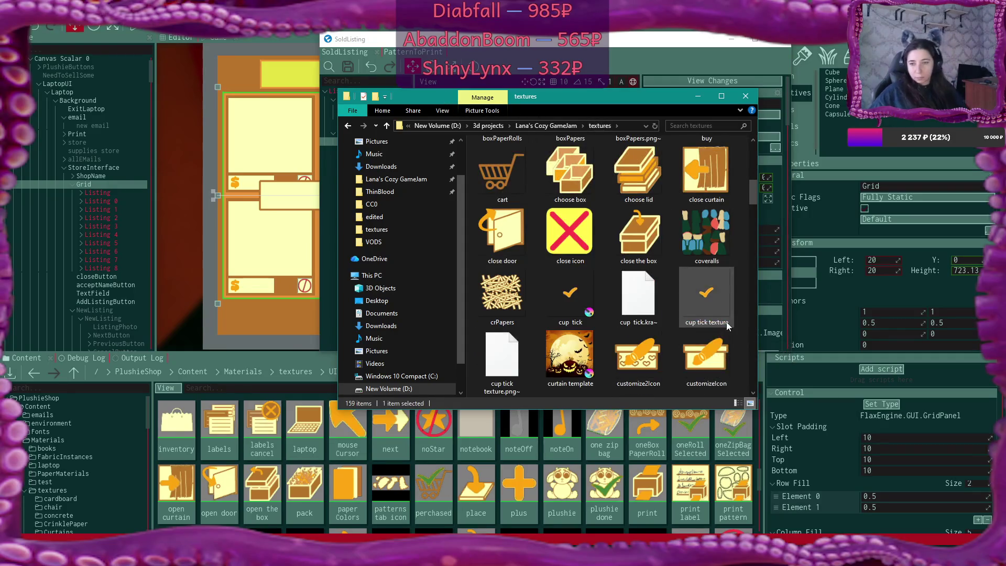
scroll(730, 304, "down", 3)
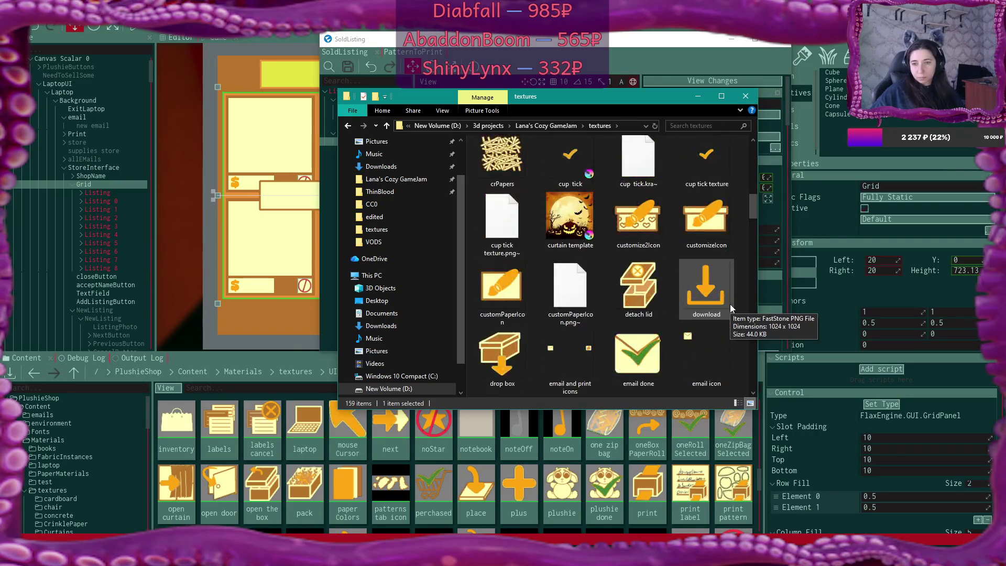
scroll(731, 304, "down", 3)
scroll(730, 304, "down", 3)
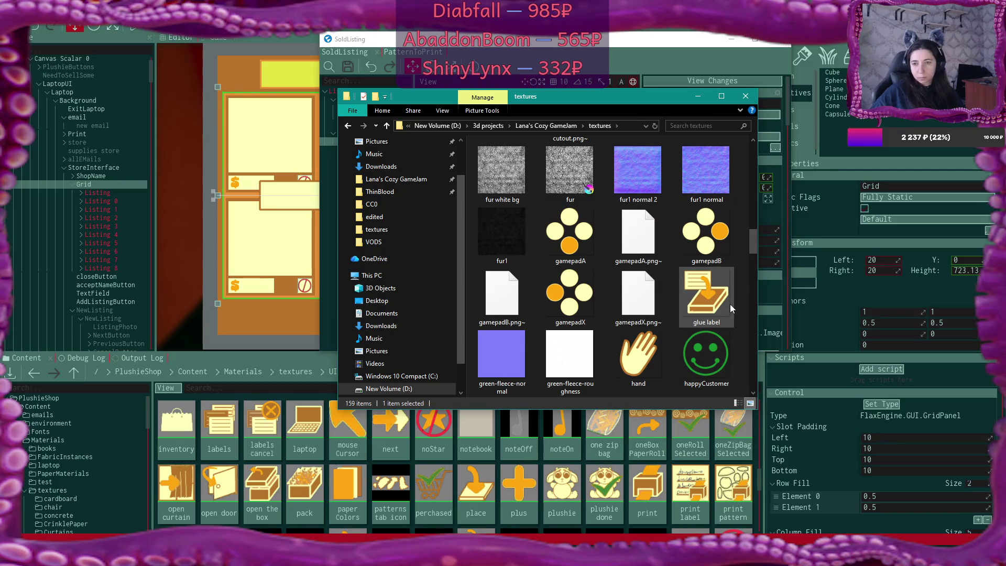
scroll(730, 304, "down", 2)
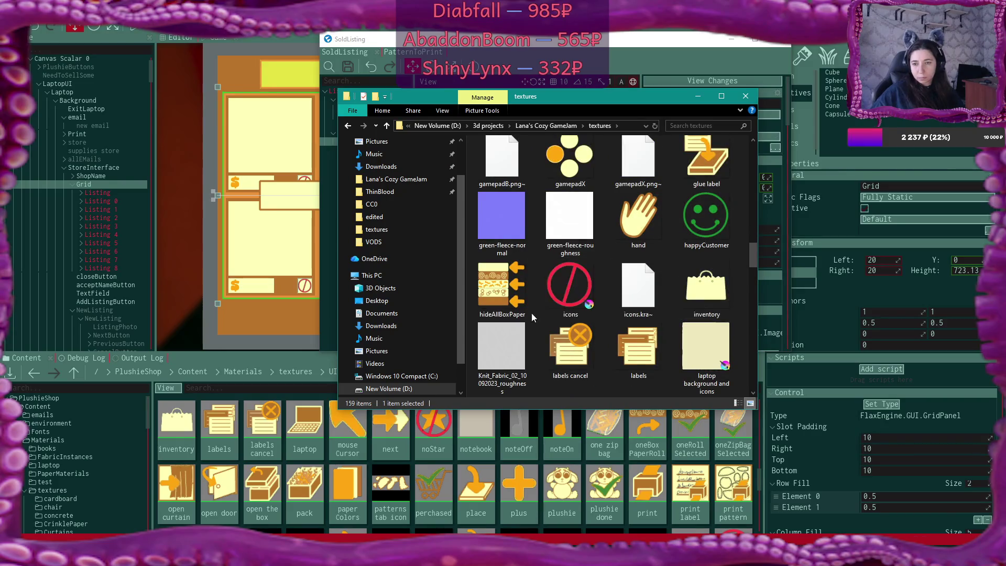
left_click(571, 288)
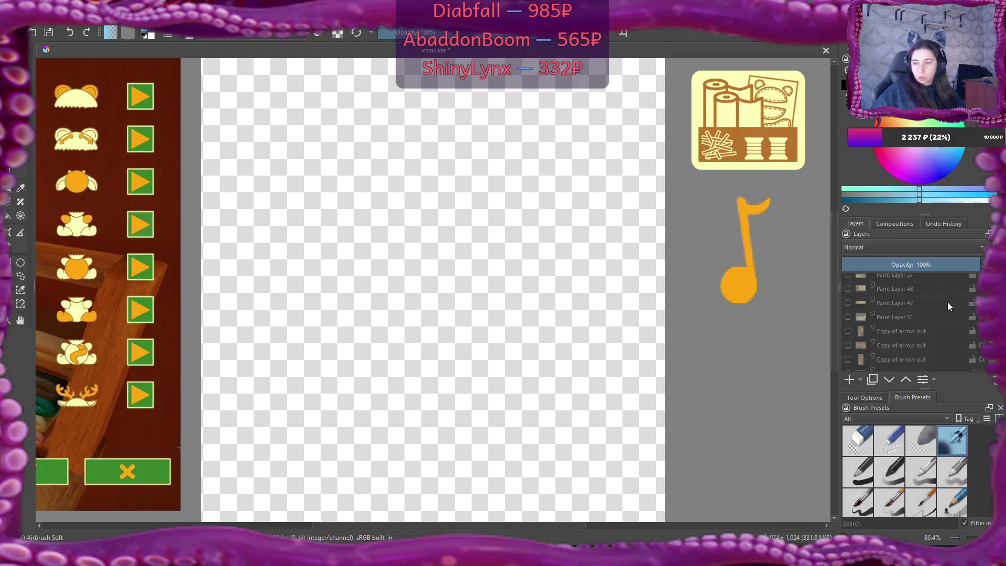
- Preview Paint Layer 21, then make 'Copy of Paint Layer 20' visible in the Layers docker
scroll(948, 302, "up", 2)
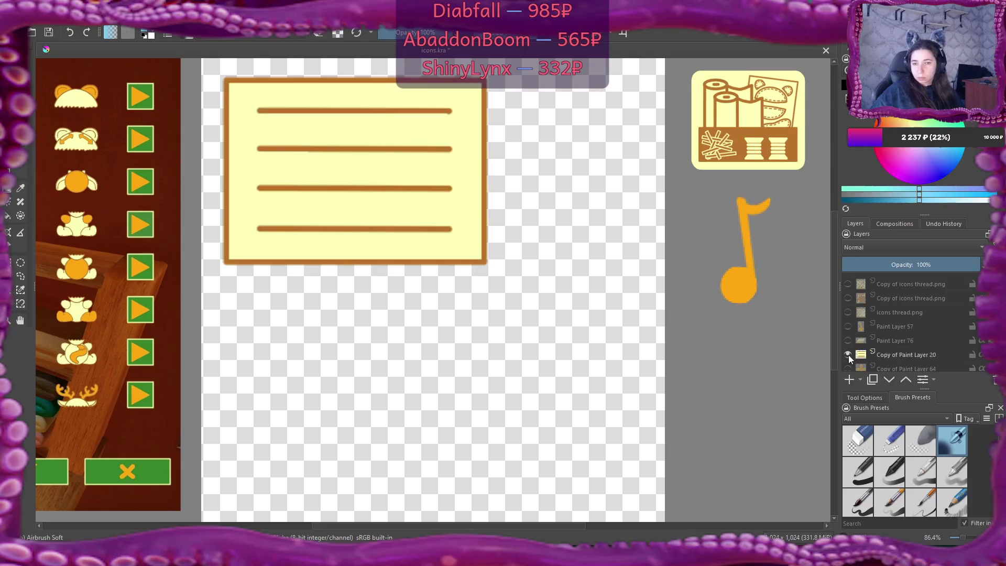
scroll(892, 341, "up", 1)
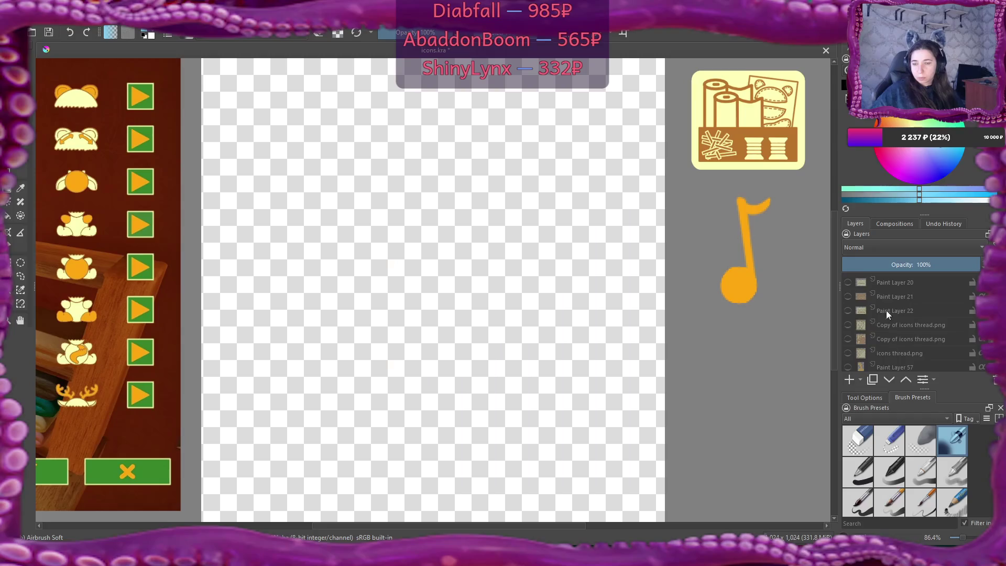
scroll(876, 320, "up", 1)
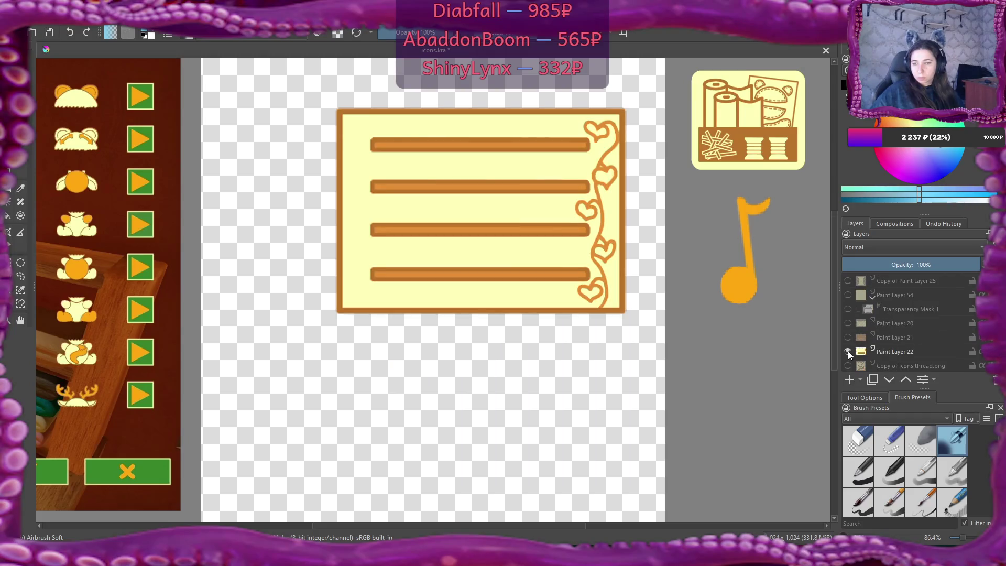
left_click(848, 337)
left_click(848, 338)
scroll(849, 327, "up", 2)
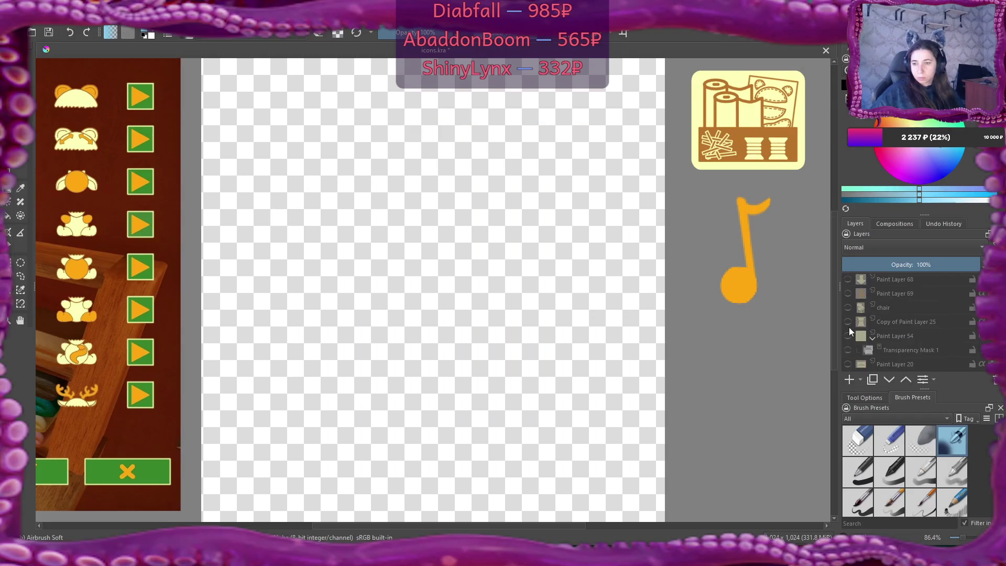
scroll(849, 327, "up", 3)
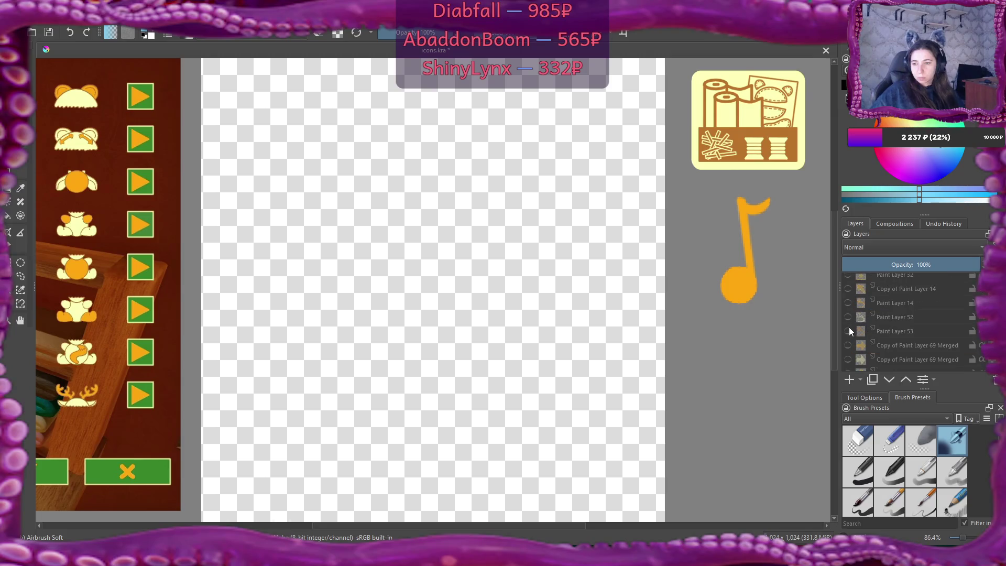
scroll(849, 327, "up", 3)
scroll(850, 329, "up", 3)
left_click(848, 325)
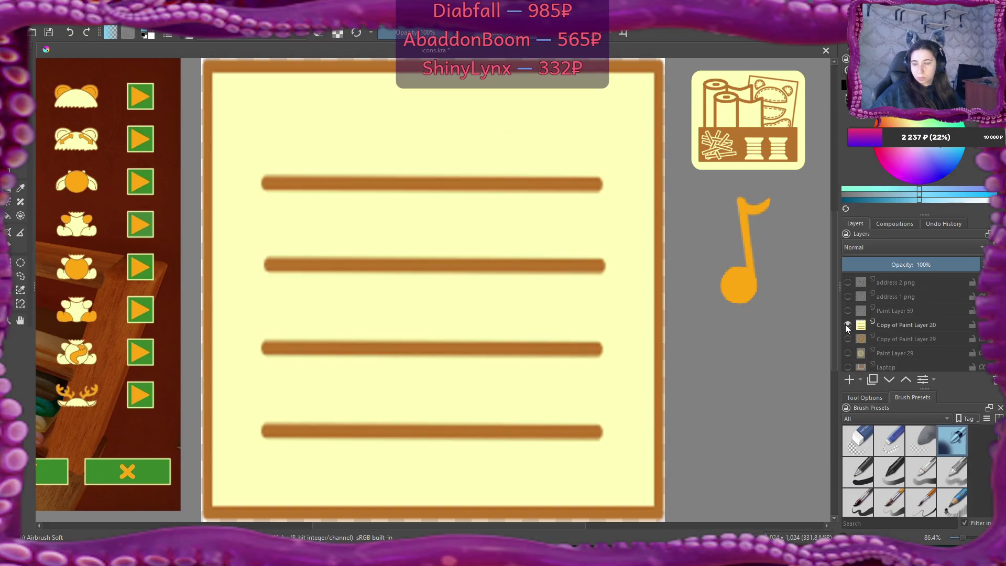
- Compare Paint Layer 59 with the address 1 and address 2 handwriting, keeping opacity at 100%
left_click(848, 311)
left_click(848, 310)
left_click(847, 311)
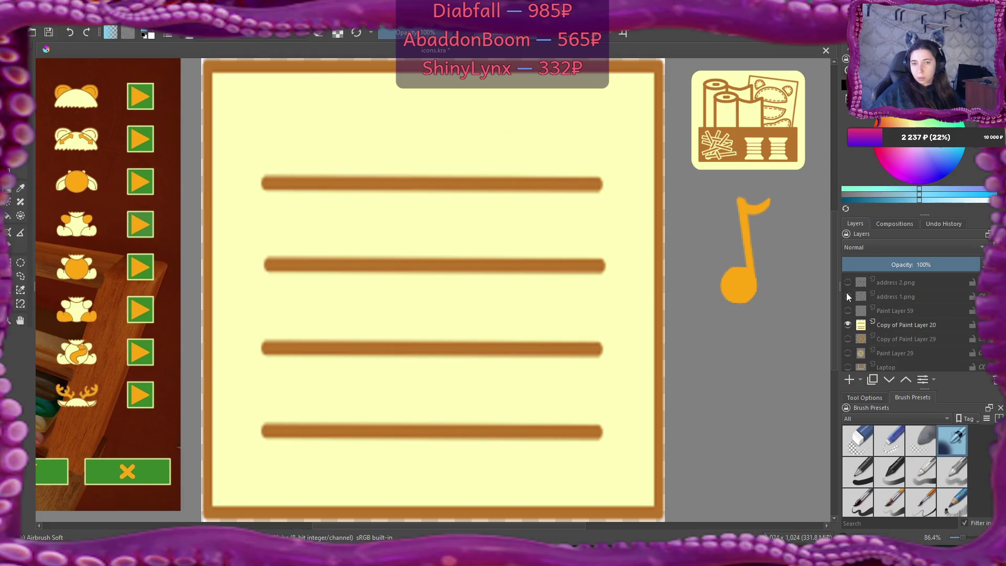
left_click(853, 268)
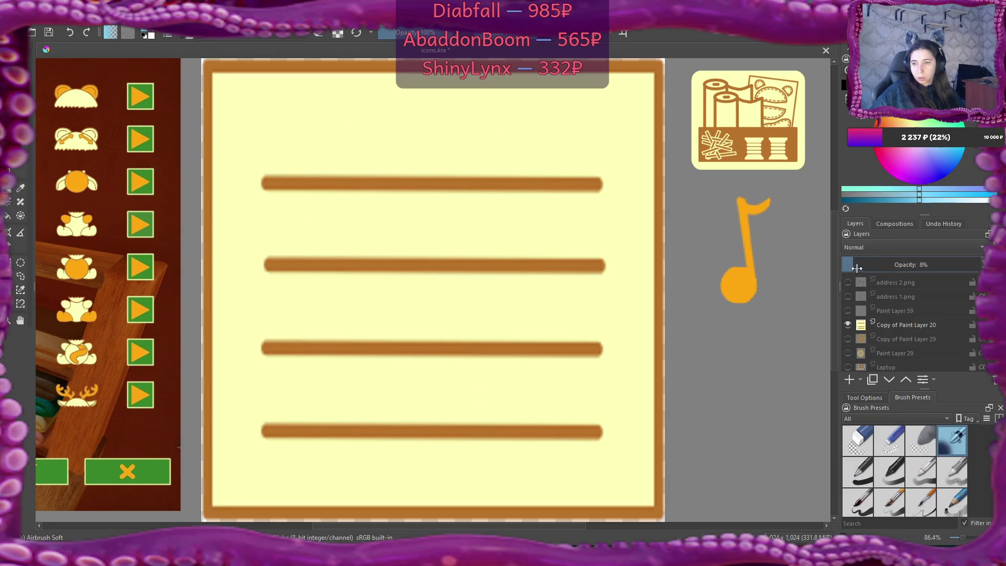
left_click_drag(853, 269, 986, 267)
left_click(848, 283)
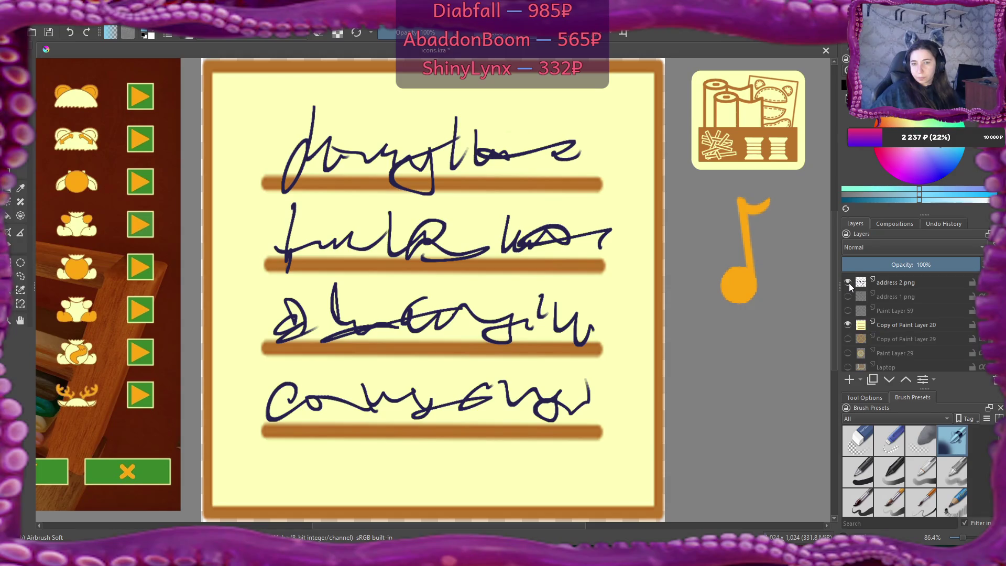
left_click(849, 283)
left_click(848, 297)
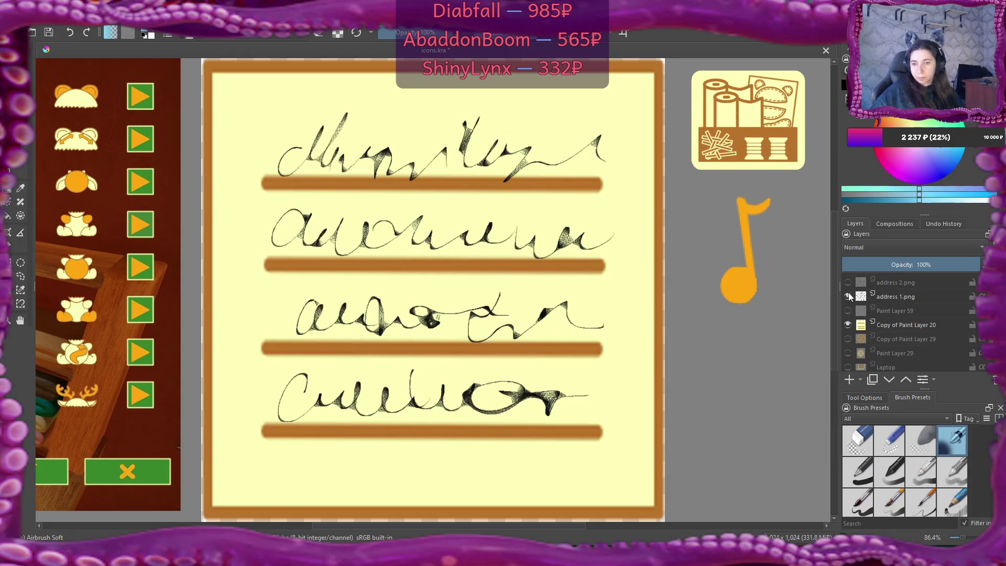
left_click(849, 297)
left_click(848, 310)
left_click(848, 310)
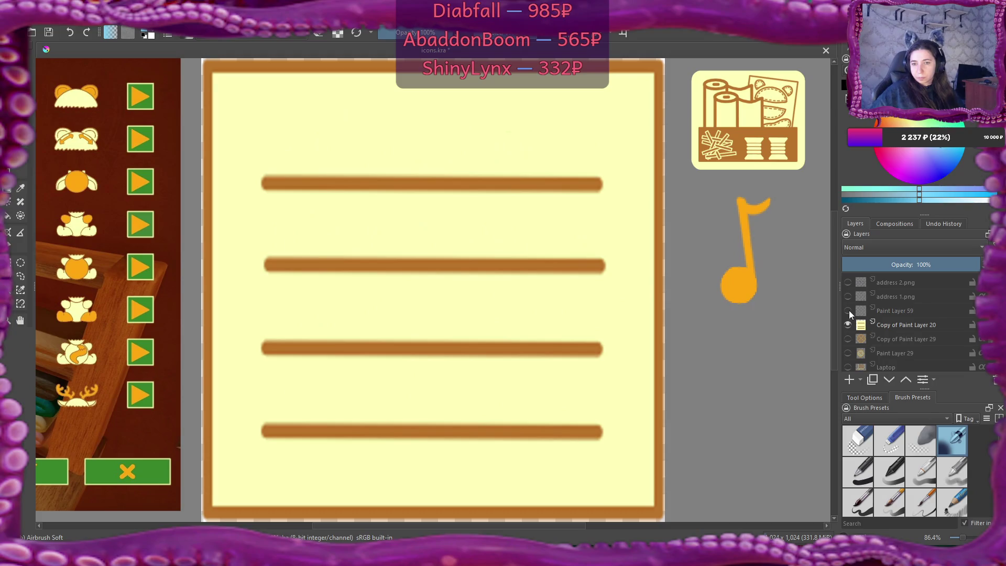
left_click(847, 282)
- Check the handwriting and lined note layers, then delete Paint Layer 59
scroll(903, 310, "up", 1)
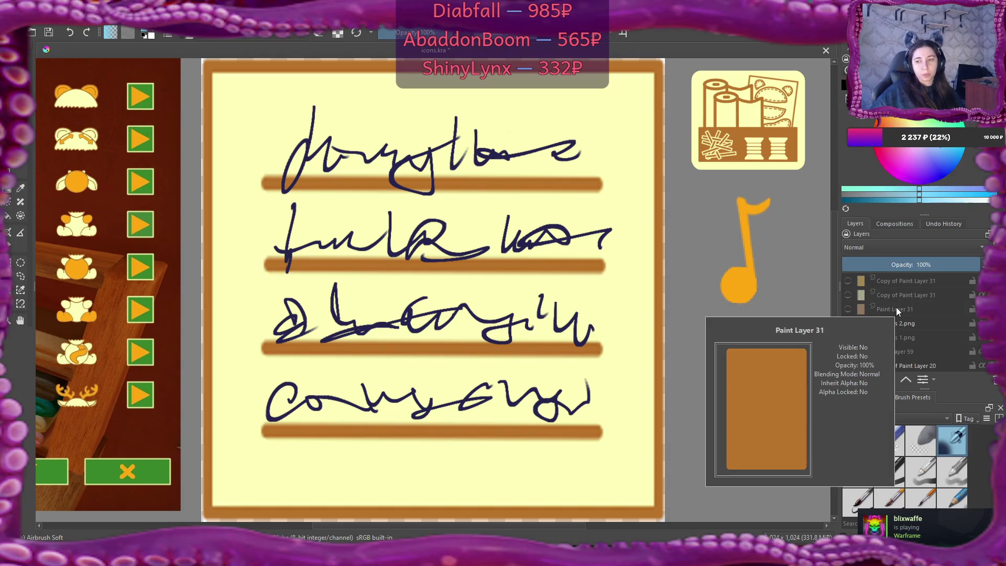
left_click(848, 337)
left_click(848, 323)
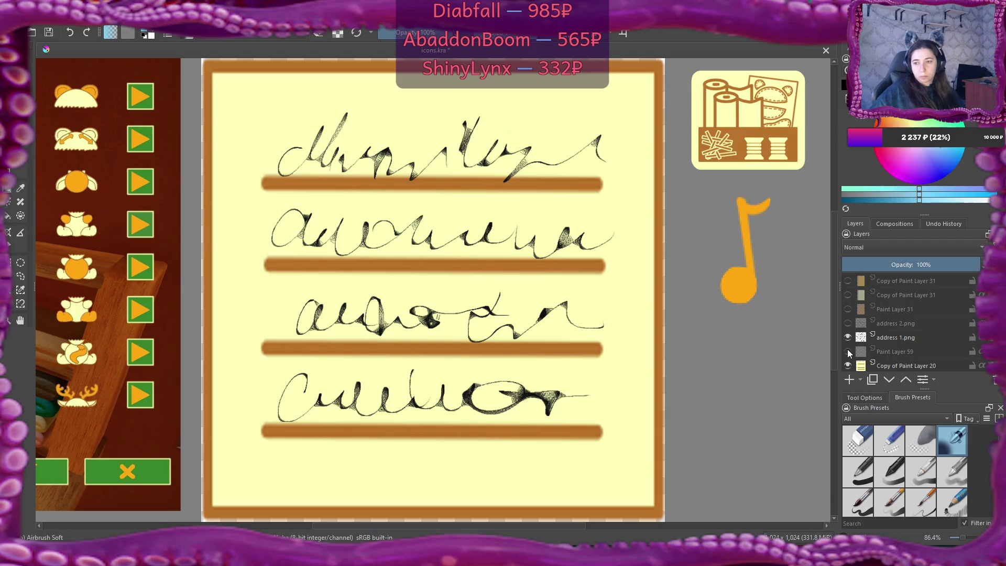
left_click(849, 351)
left_click(849, 351)
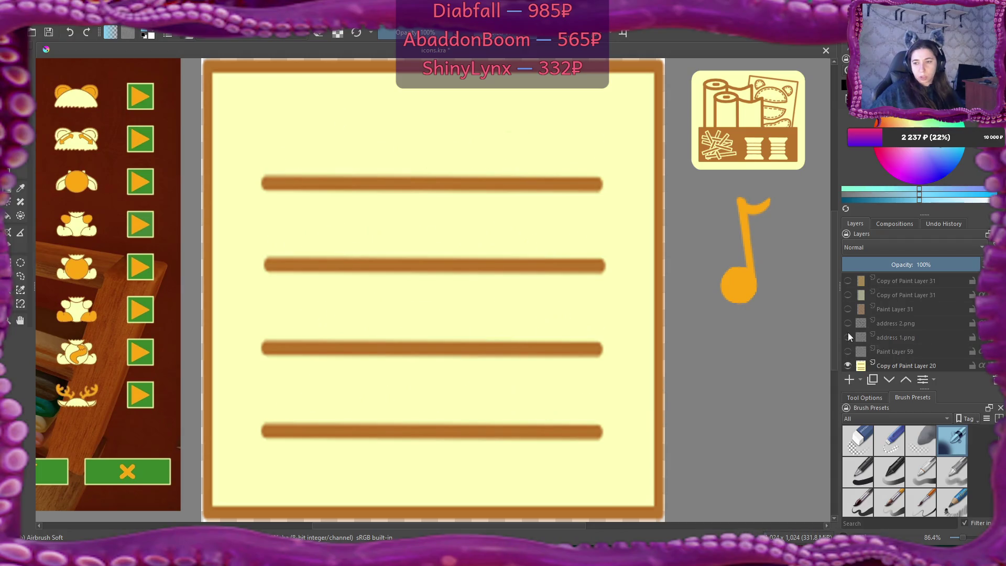
left_click(848, 337)
double_click(865, 352)
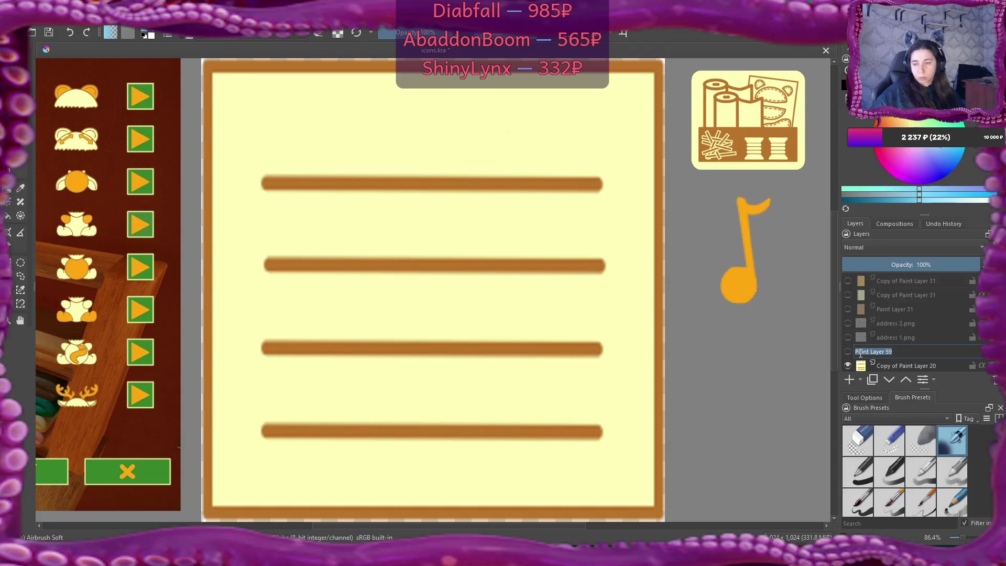
key("Return")
left_click(850, 351)
left_click(848, 365)
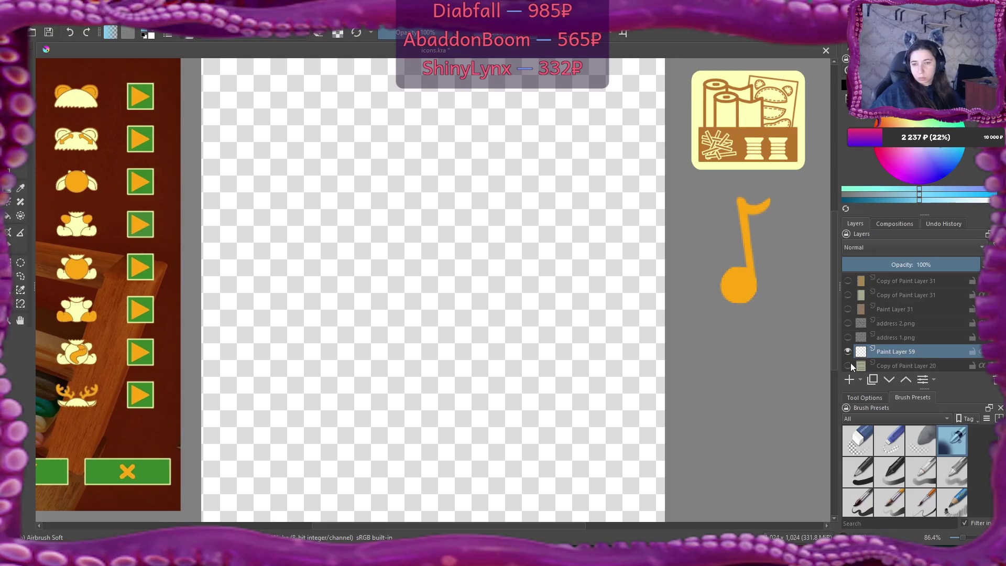
left_click(849, 365)
key("shift+Delete")
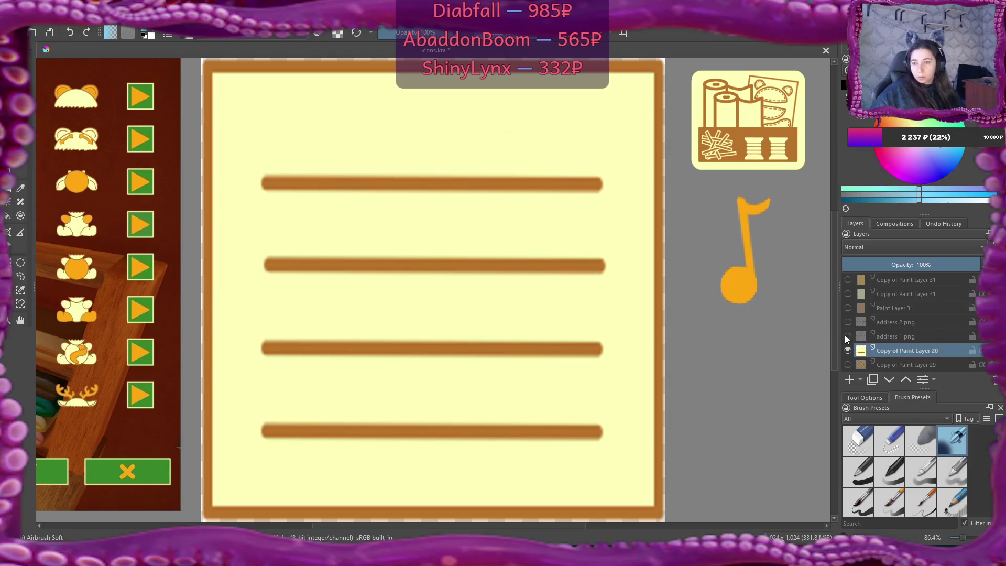
- Show the address 2 handwriting layer and briefly preview Paint Layer 34
left_click(848, 337)
left_click(848, 337)
left_click(847, 323)
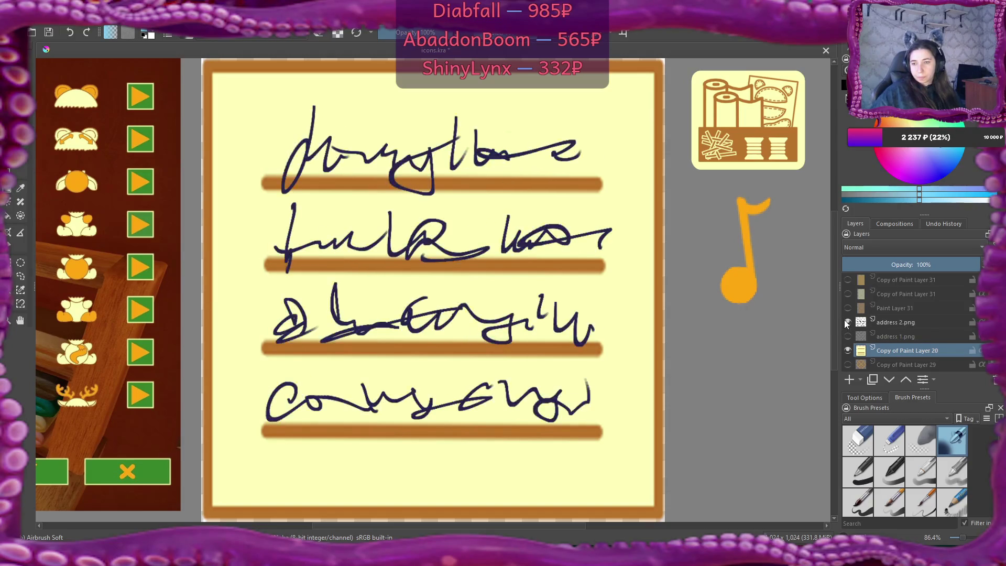
scroll(847, 325, "up", 1)
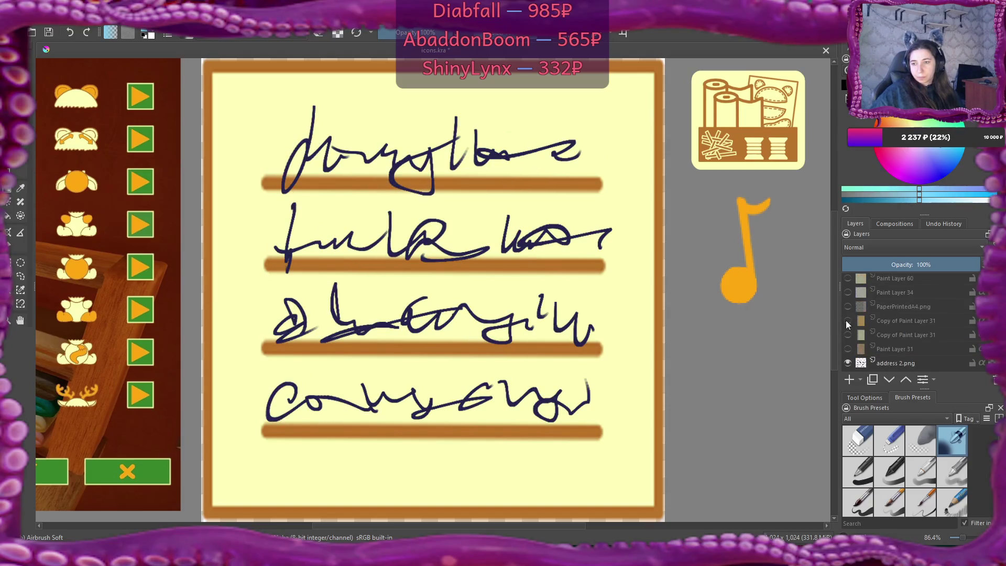
left_click(848, 289)
left_click(848, 289)
scroll(854, 296, "up", 1)
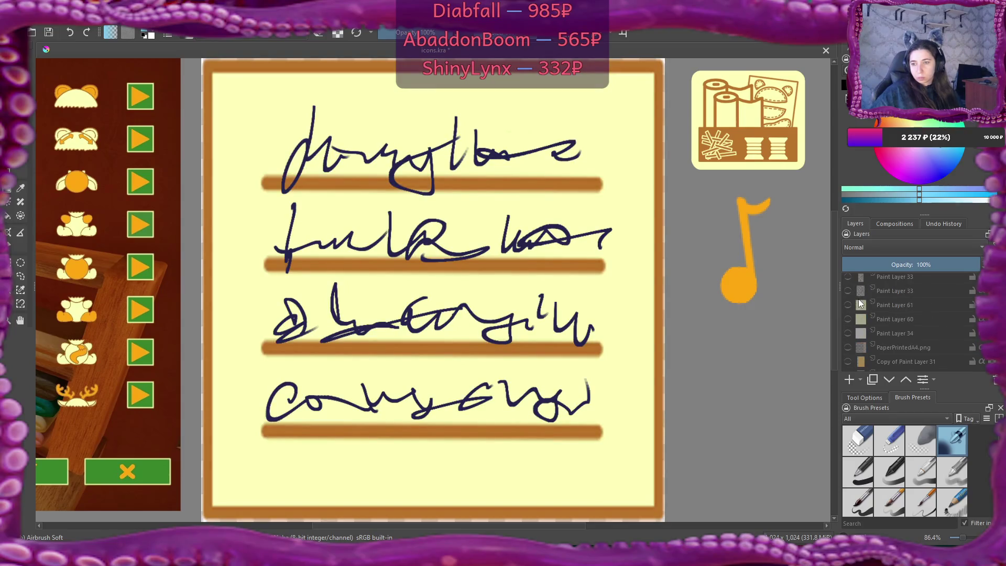
- Export the image as address.png (PNG) into the textures folder, then close Krita
left_click(16, 19)
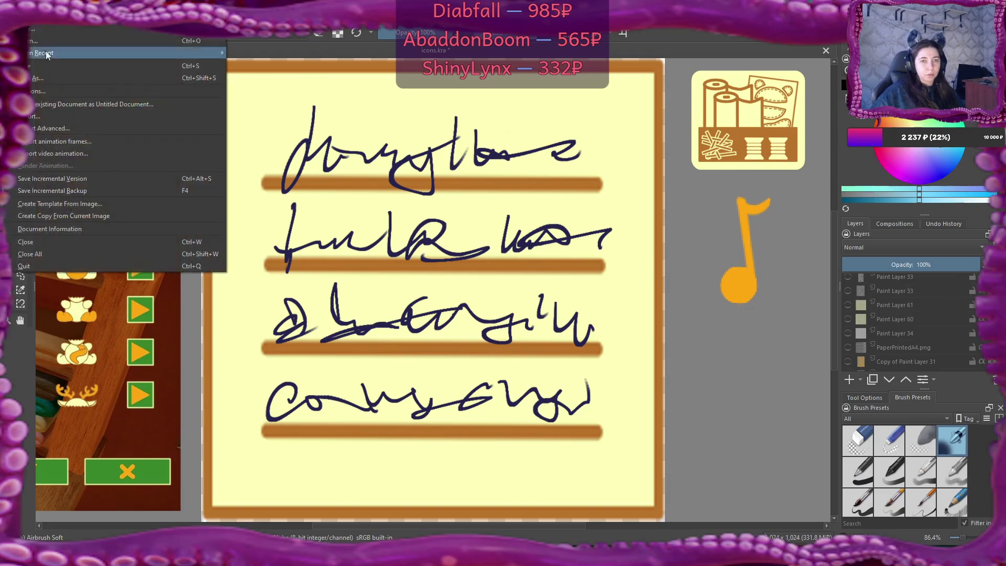
left_click(62, 115)
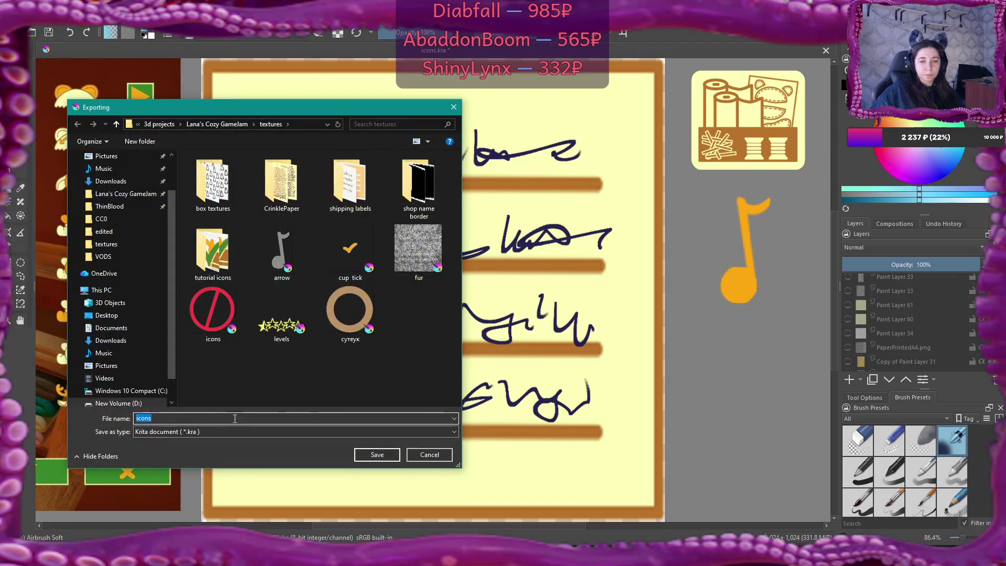
type("address")
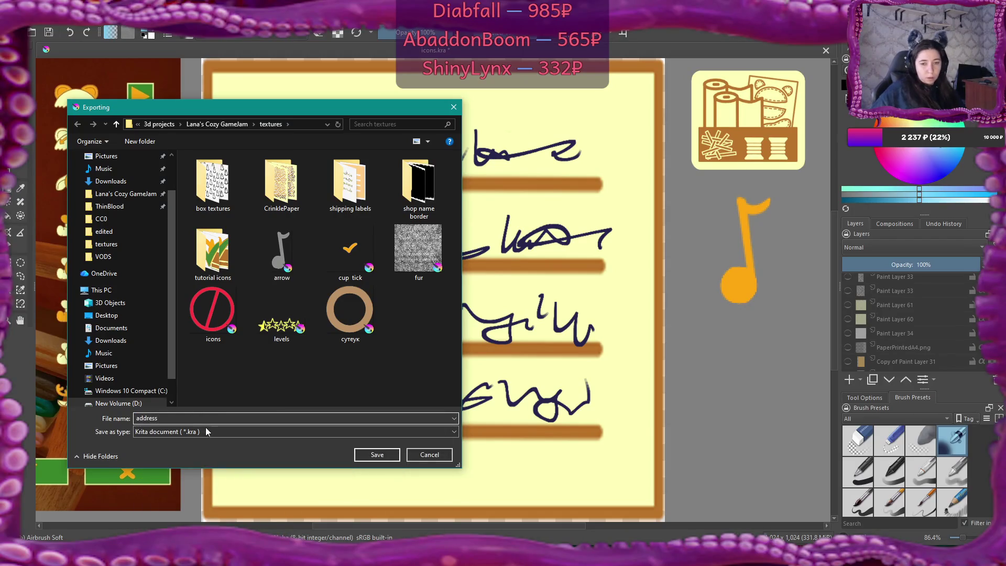
left_click(202, 433)
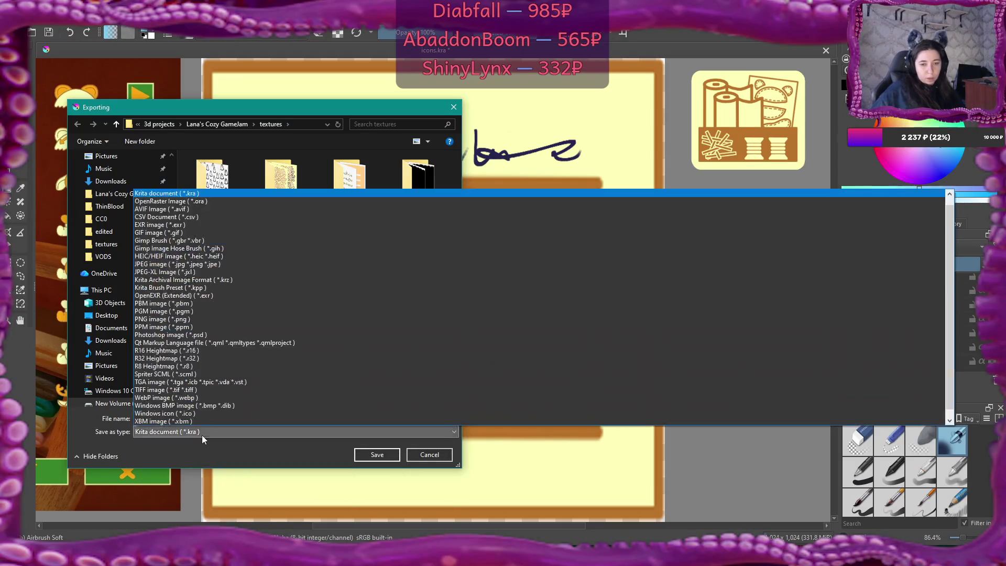
left_click(218, 319)
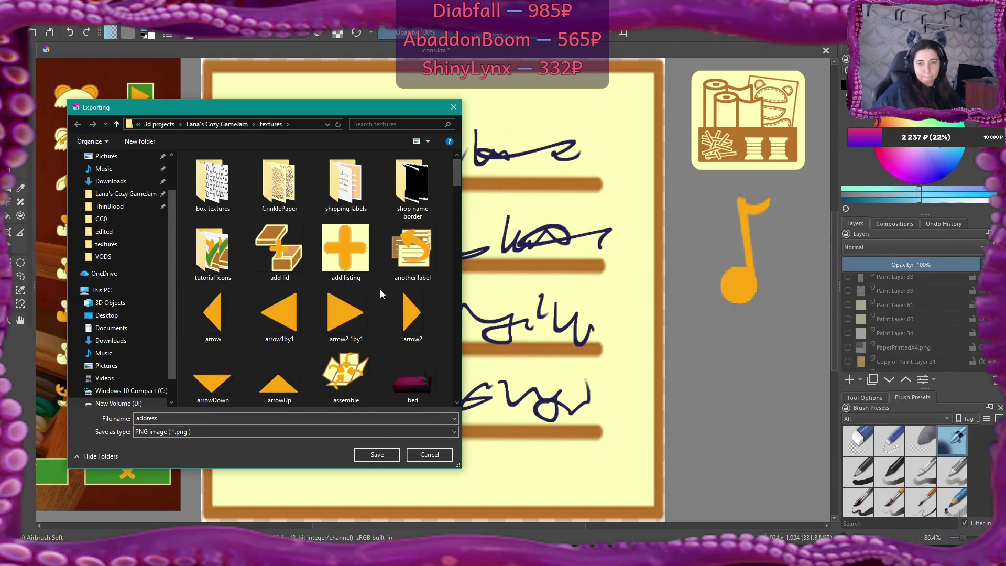
left_click(379, 455)
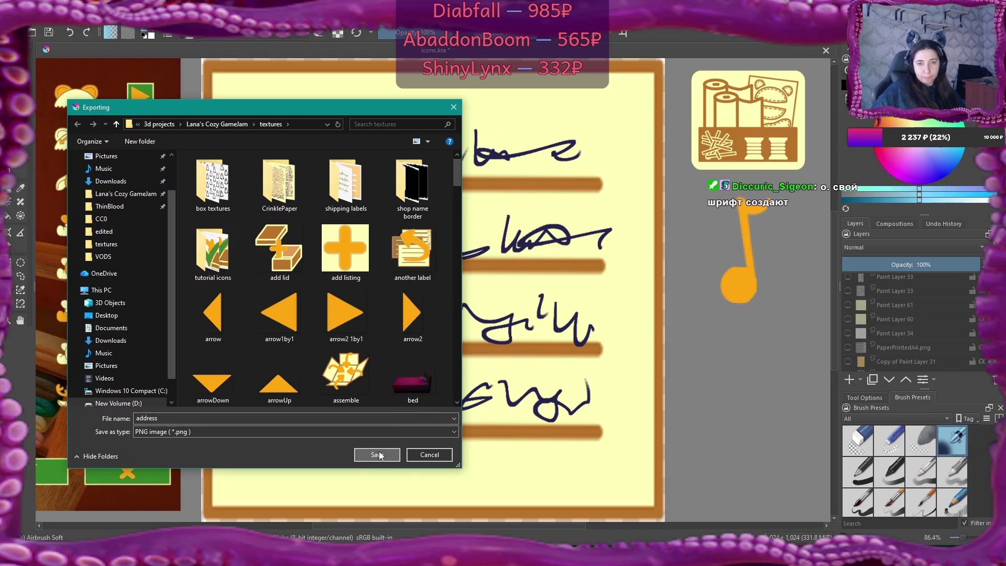
left_click(566, 361)
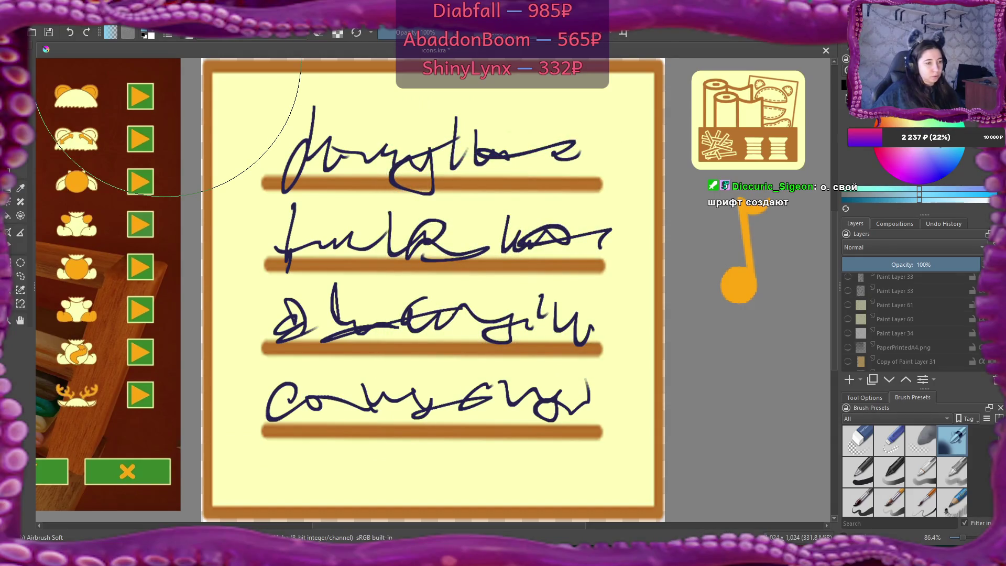
key("ctrl+w")
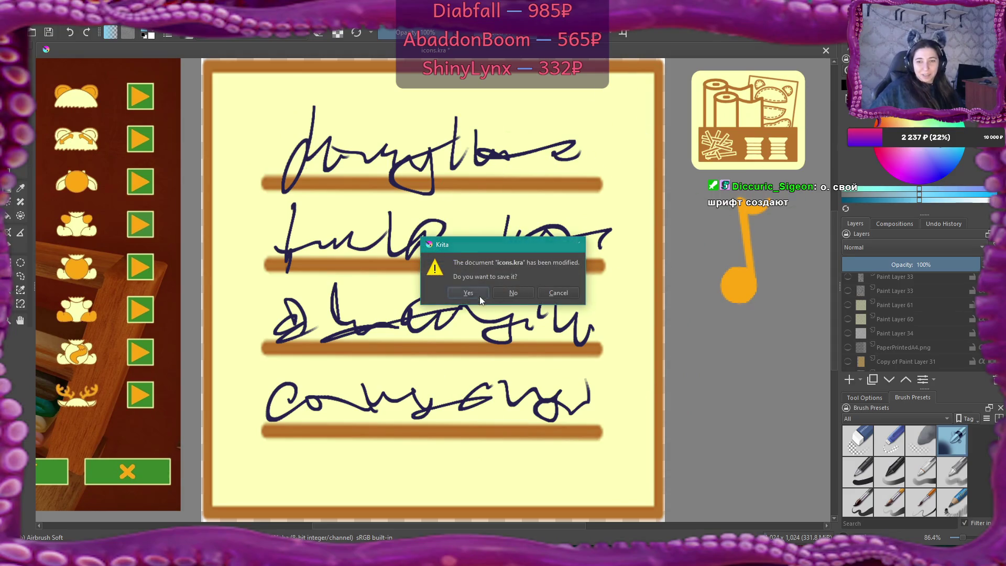
left_click(479, 295)
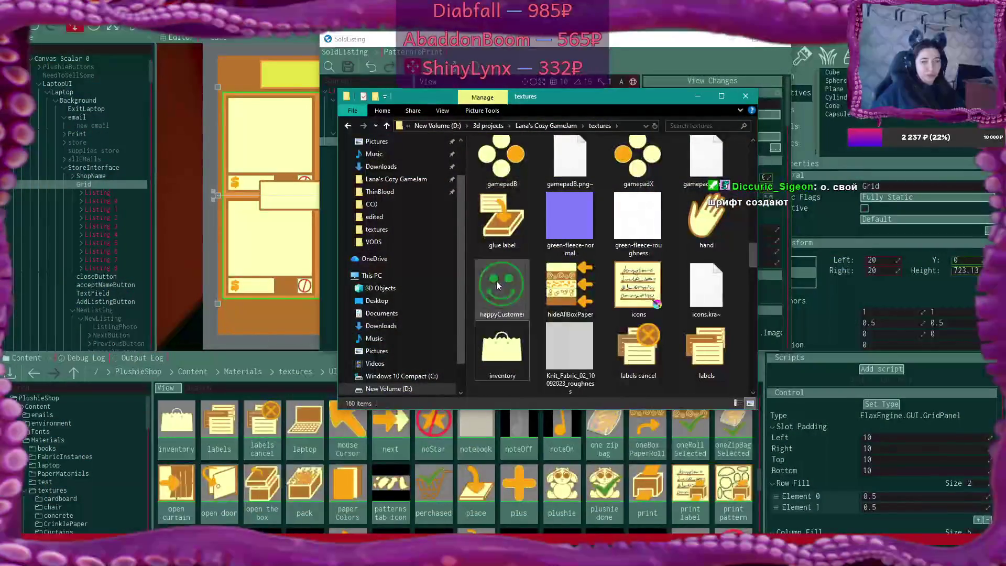
- Find address.png in the textures folder and drag it into Flax's Content panel
scroll(716, 253, "down", 5)
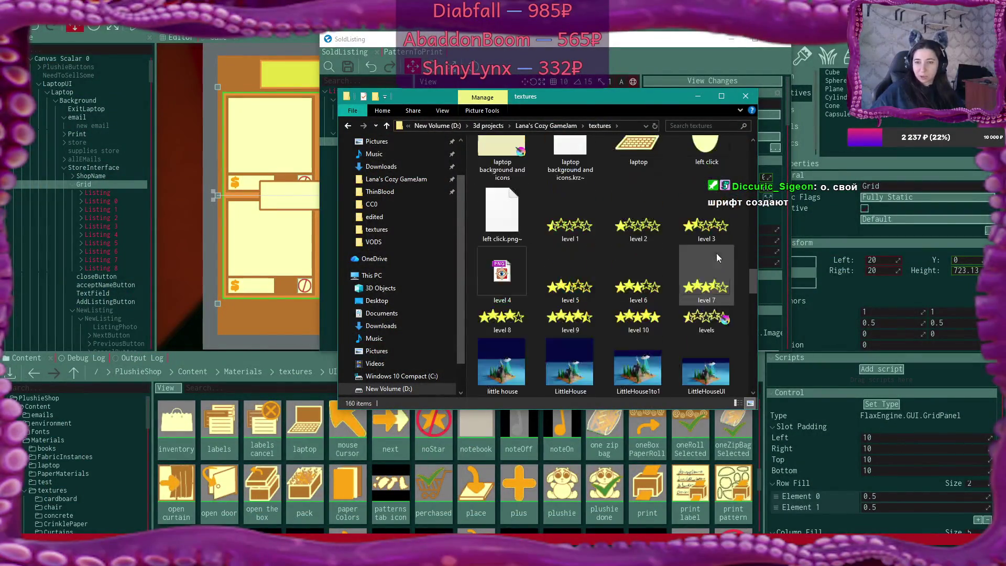
scroll(716, 253, "down", 10)
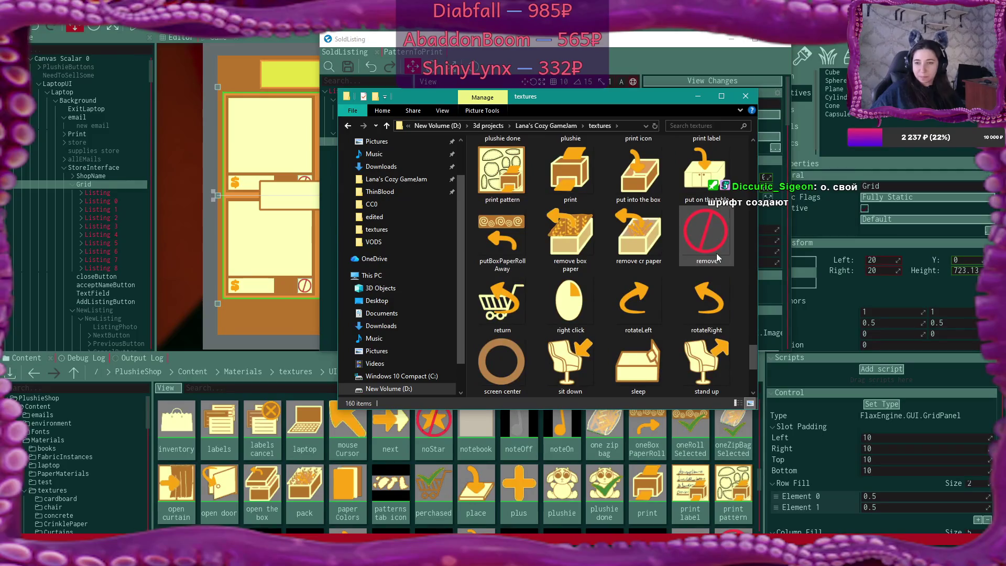
scroll(718, 257, "up", 3)
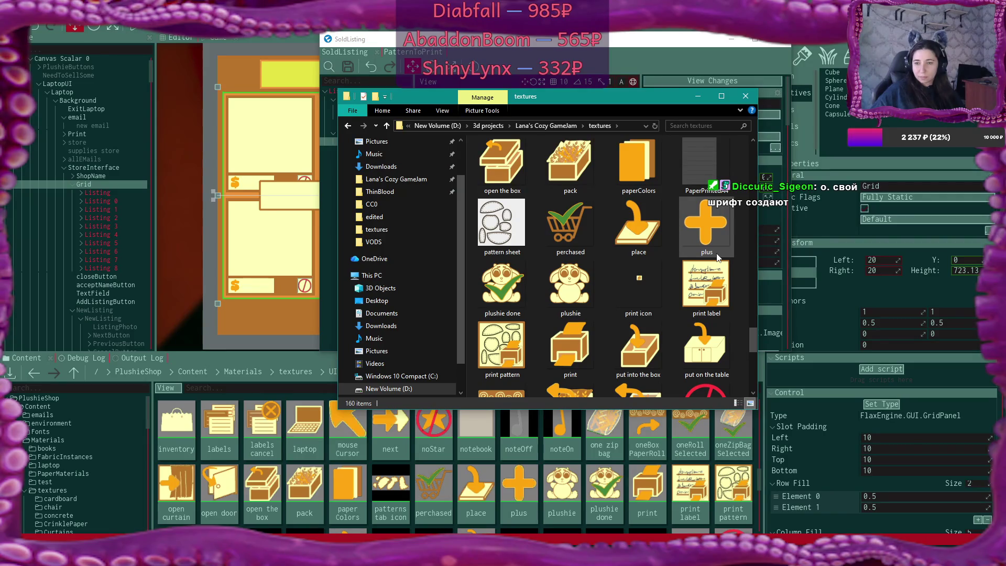
scroll(717, 257, "down", 10)
scroll(717, 255, "up", 20)
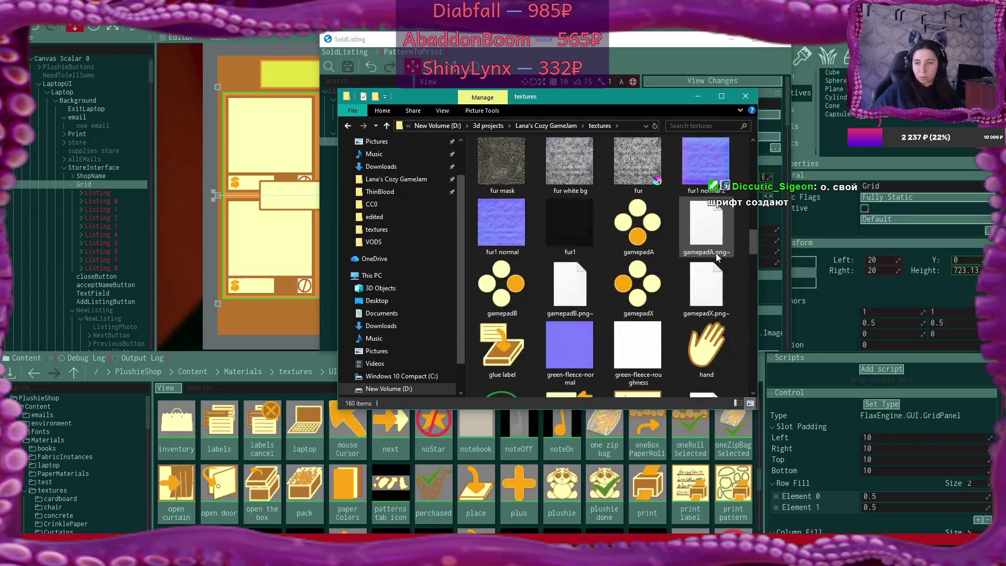
scroll(716, 253, "up", 3)
scroll(716, 257, "up", 2)
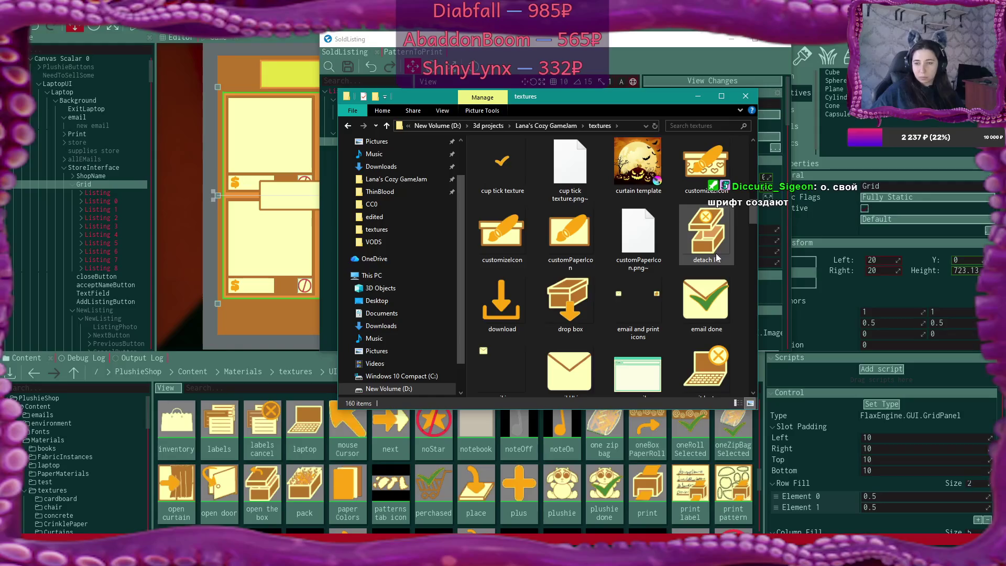
scroll(717, 257, "up", 3)
scroll(717, 257, "up", 3)
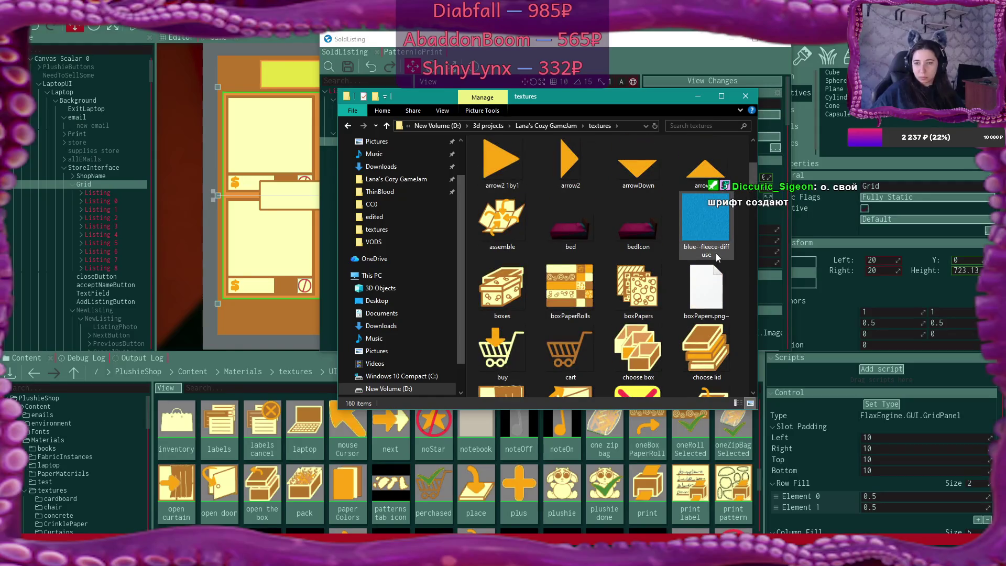
scroll(718, 257, "up", 3)
mouse_move(718, 233)
left_mouse_down()
mouse_move(531, 514)
mouse_move(520, 487)
mouse_move(533, 425)
left_mouse_up()
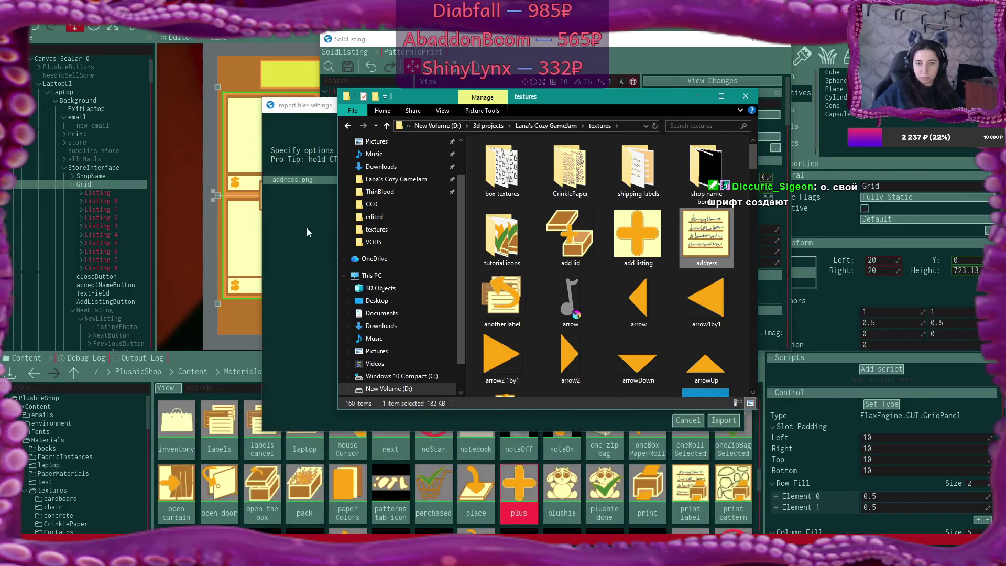
- Import address.png as a Color RGBA texture
left_click(310, 225)
left_click(660, 180)
left_click(649, 205)
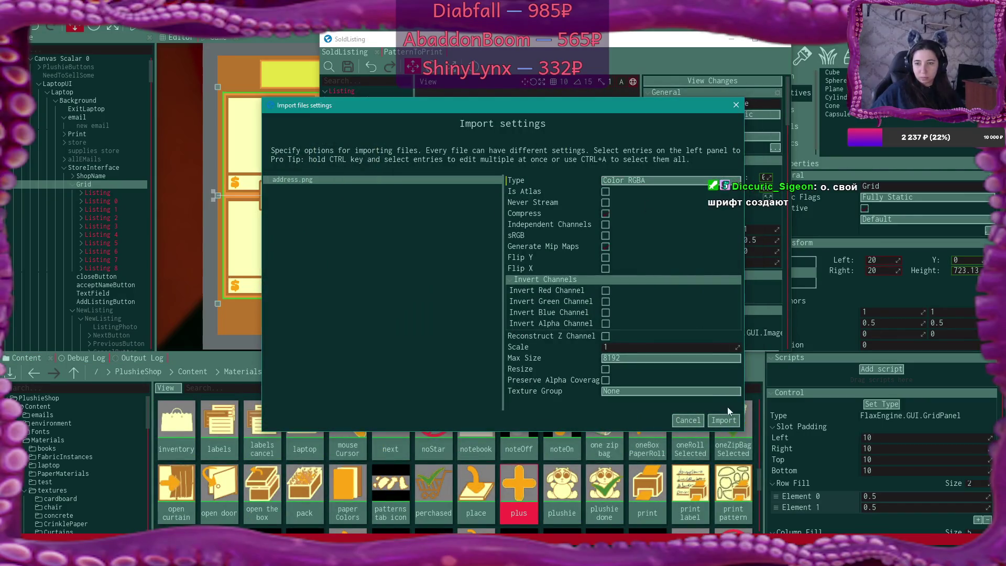
left_click(724, 420)
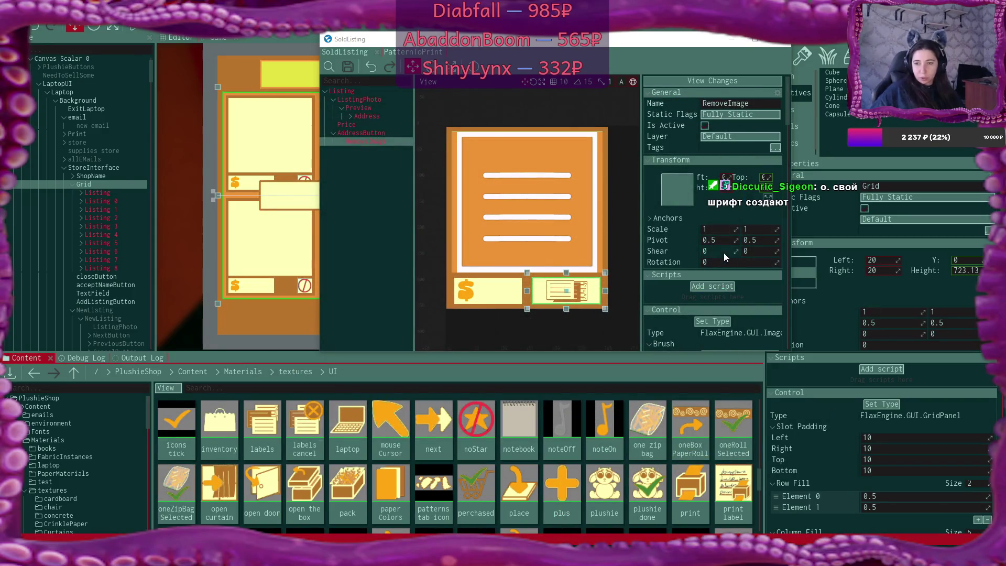
- Set RemoveImage's Brush Texture to address and maximize the SoldListing prefab editor
scroll(734, 281, "down", 4)
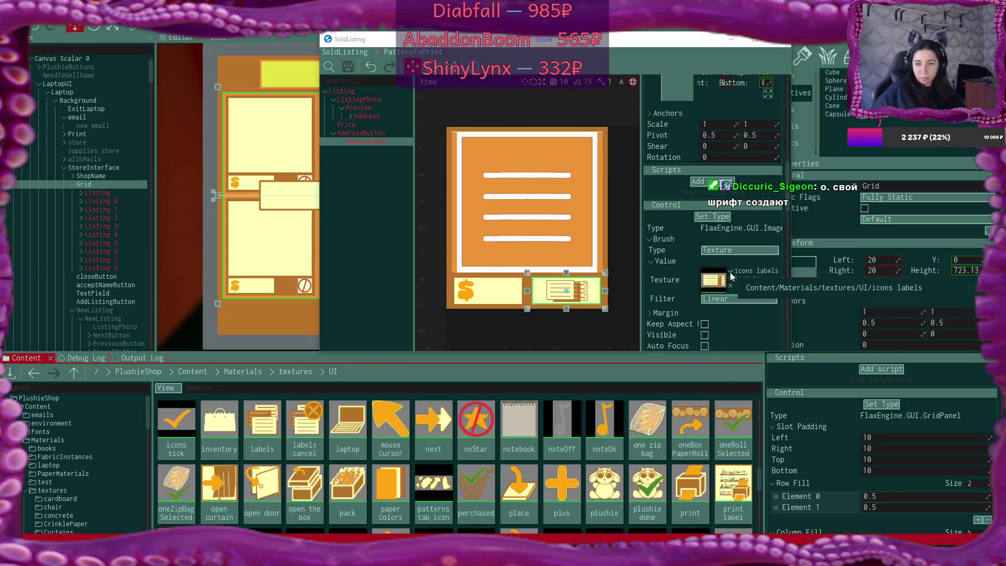
left_click(731, 272)
type("add")
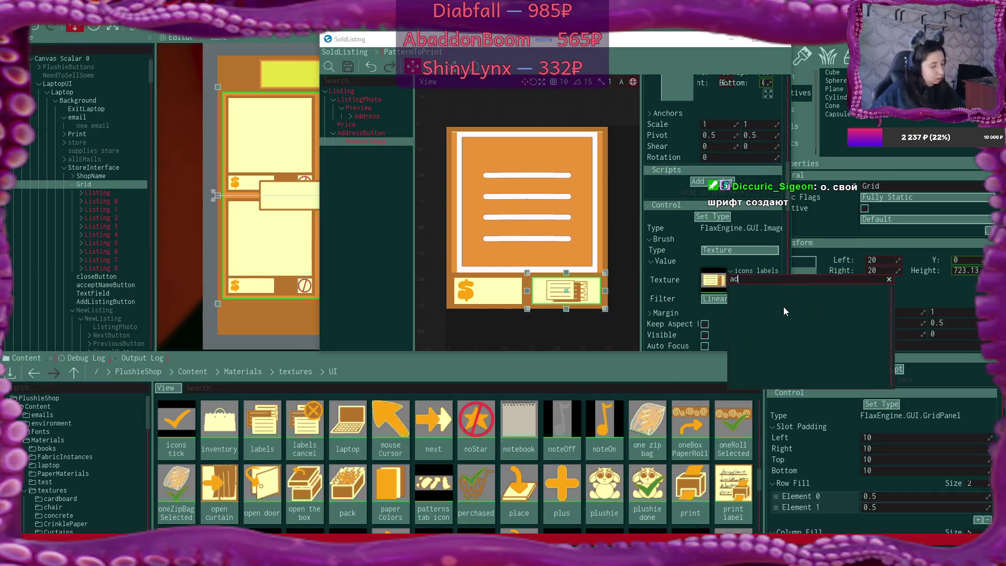
left_click(786, 309)
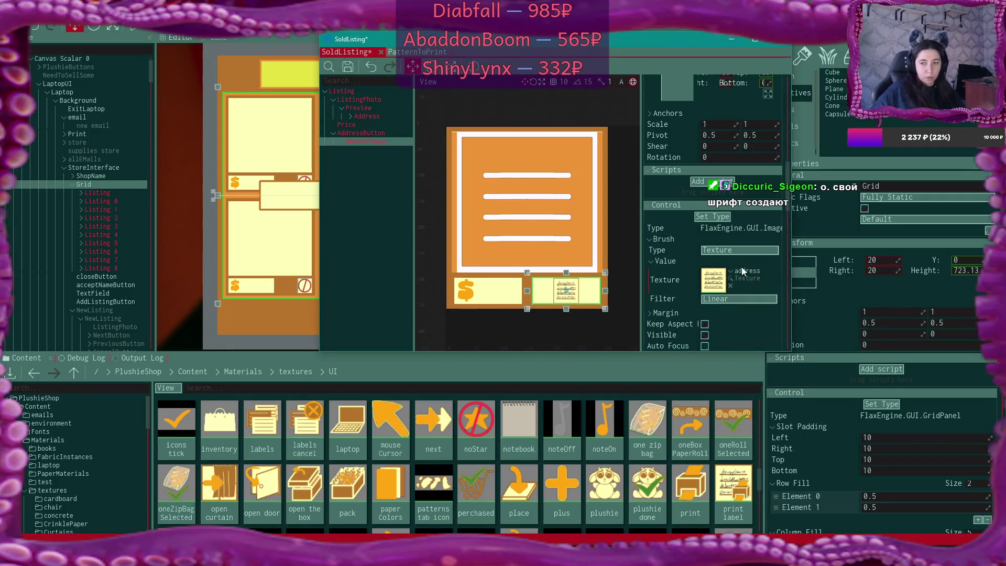
scroll(745, 250, "up", 3)
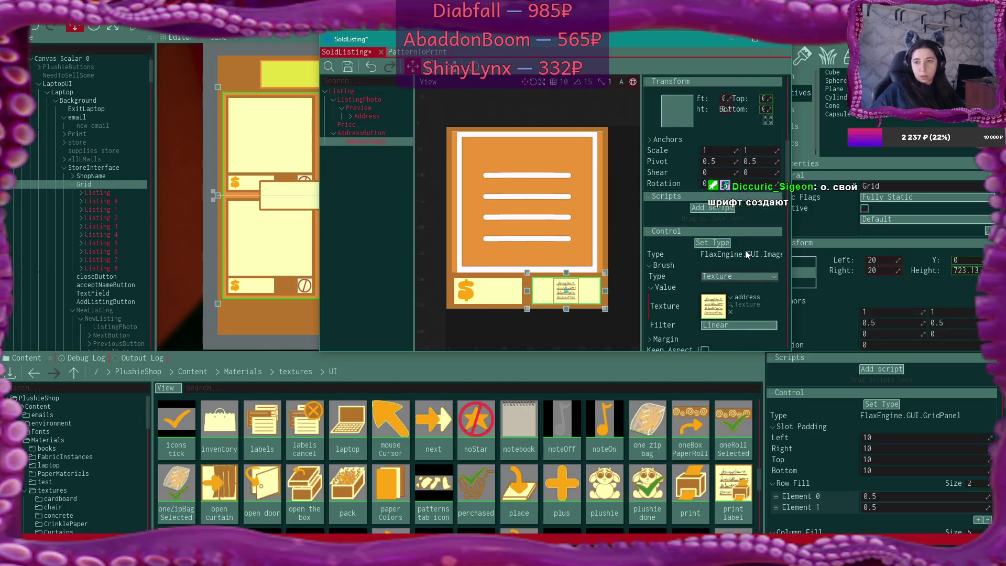
left_click(754, 39)
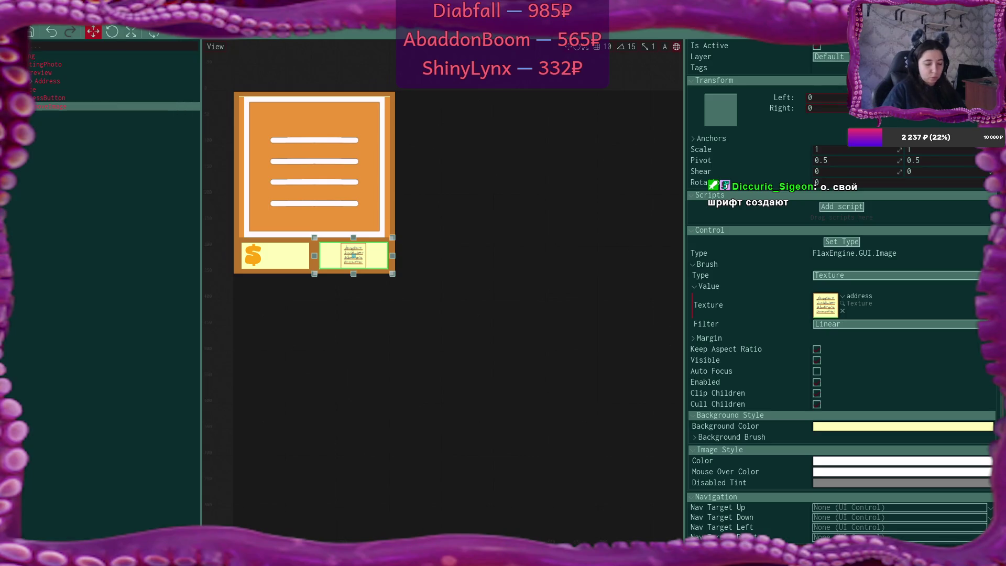
- Set RemoveImage's right offset to 0, keeping it selected
left_click(811, 109)
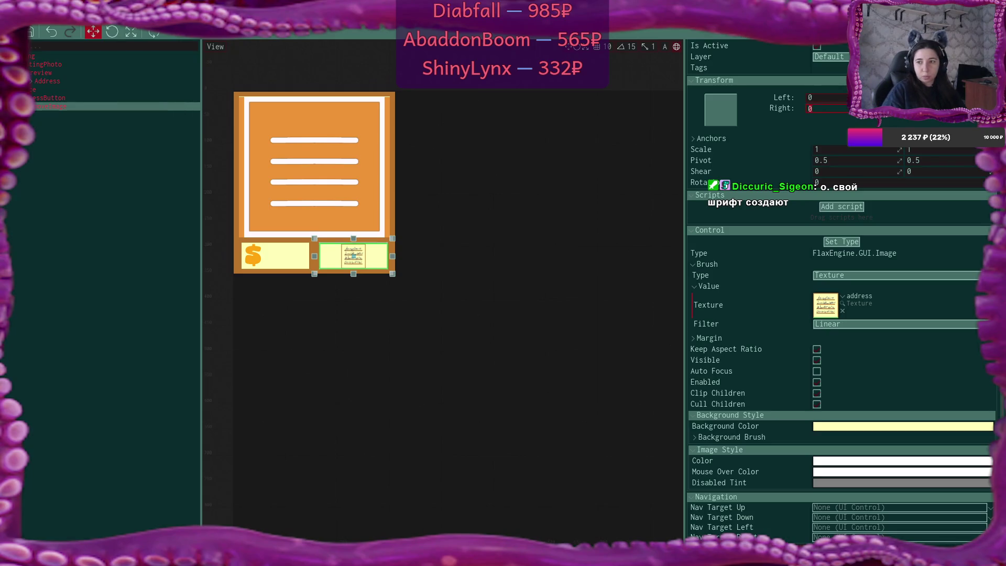
key("Return")
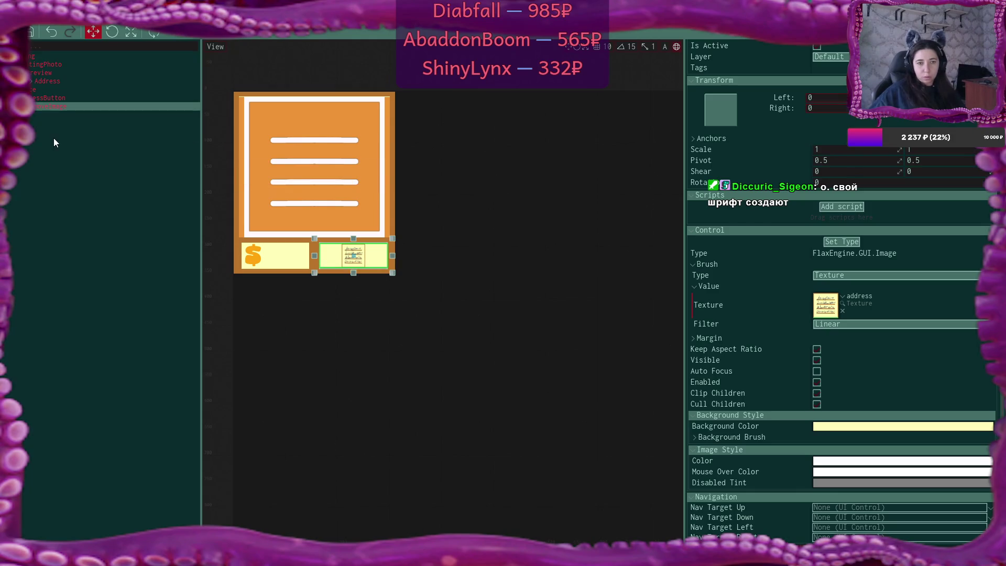
left_click(73, 187)
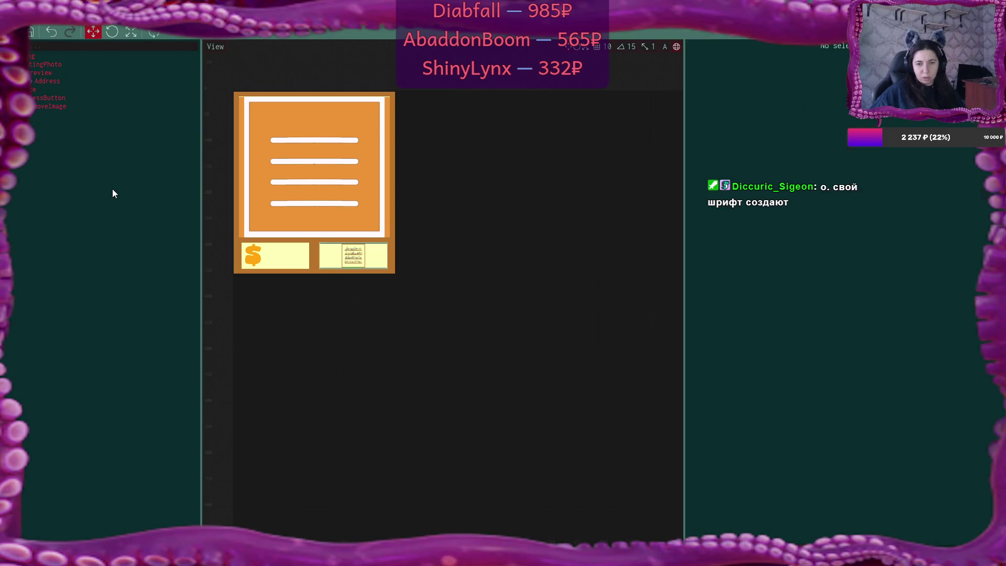
key("ctrl+z")
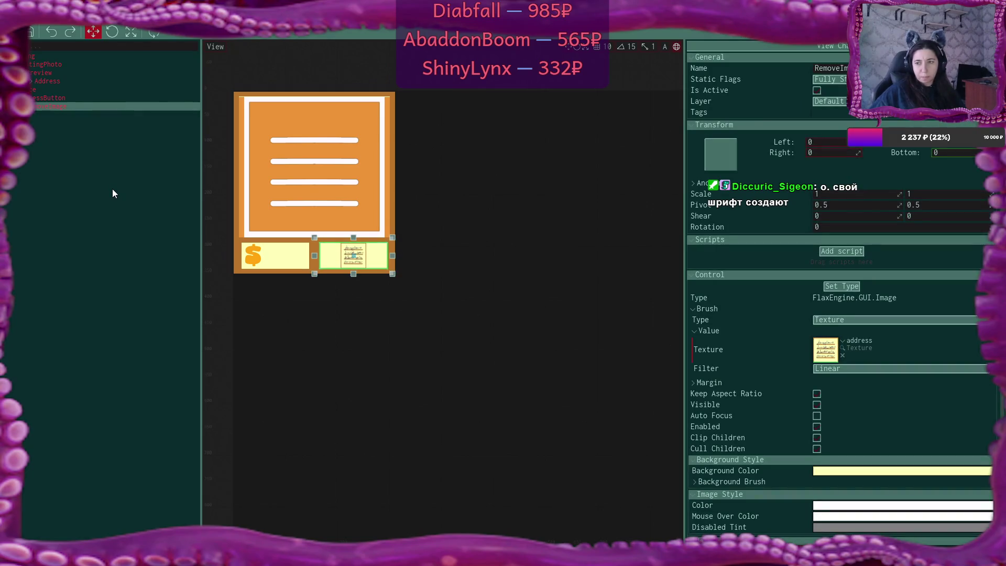
- Give the AddressButton a pale yellow FCFFB7FF background sampled from the canvas
left_click(59, 99)
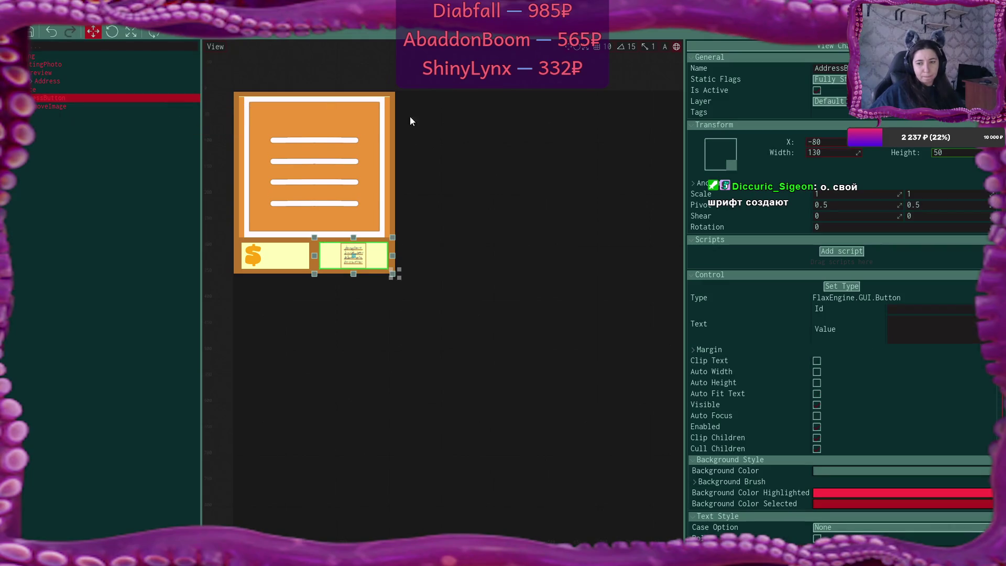
left_click(877, 471)
left_click(734, 444)
left_click(375, 262)
left_click(747, 471)
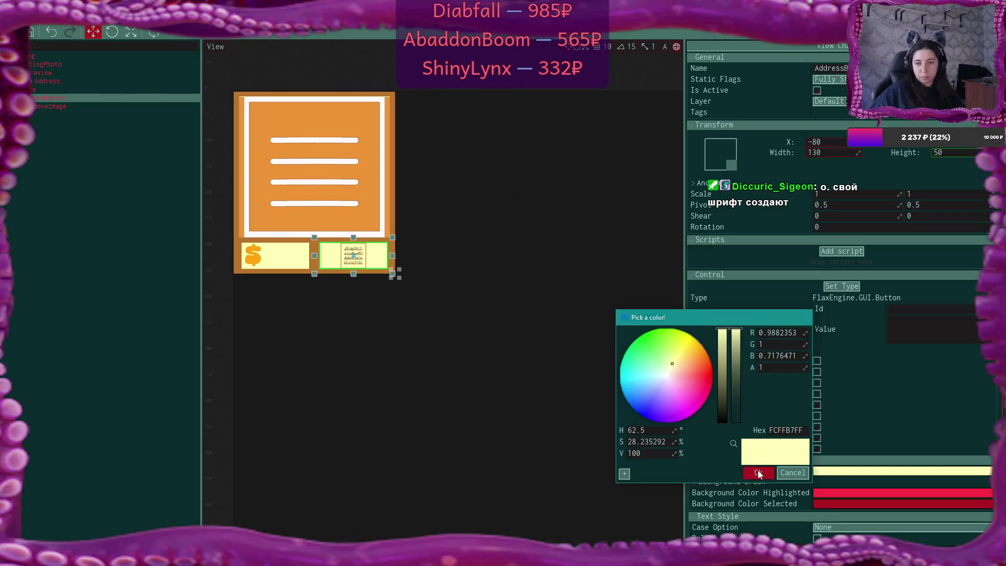
- Set the AddressButton border thickness to 5 and border colour to orange ED9436
scroll(863, 311, "down", 3)
scroll(864, 314, "down", 4)
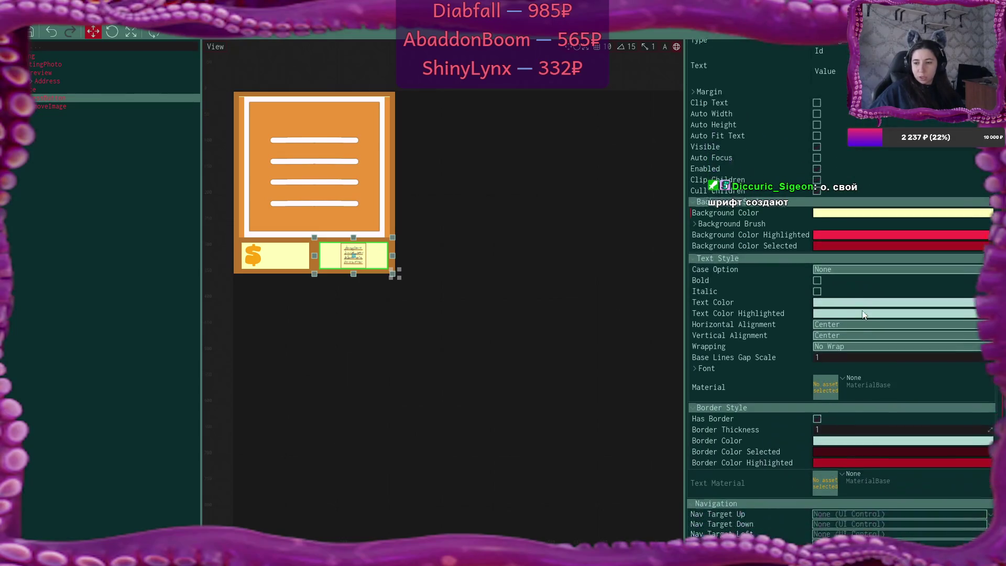
left_click_drag(824, 430, 830, 437)
left_click(830, 436)
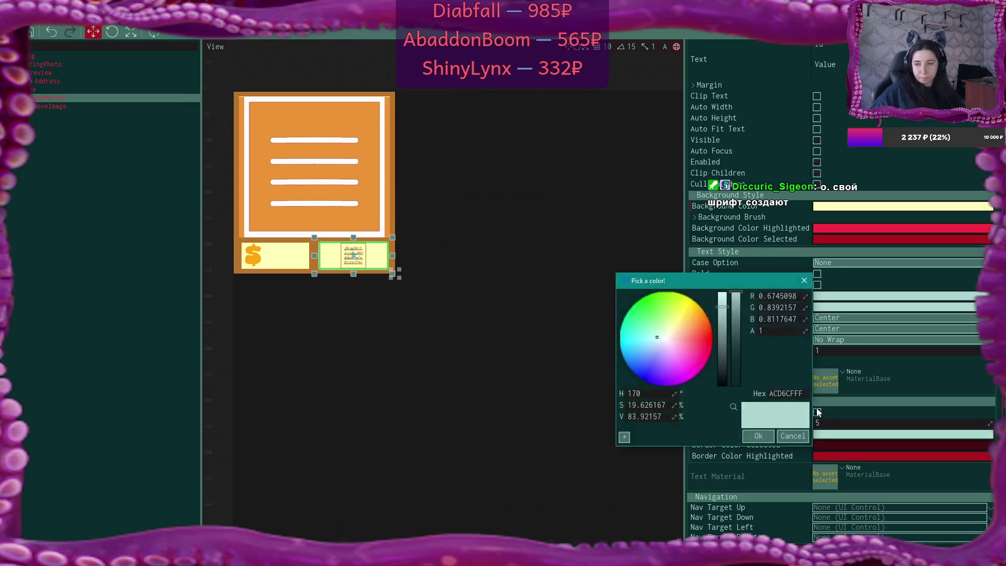
left_click(366, 199)
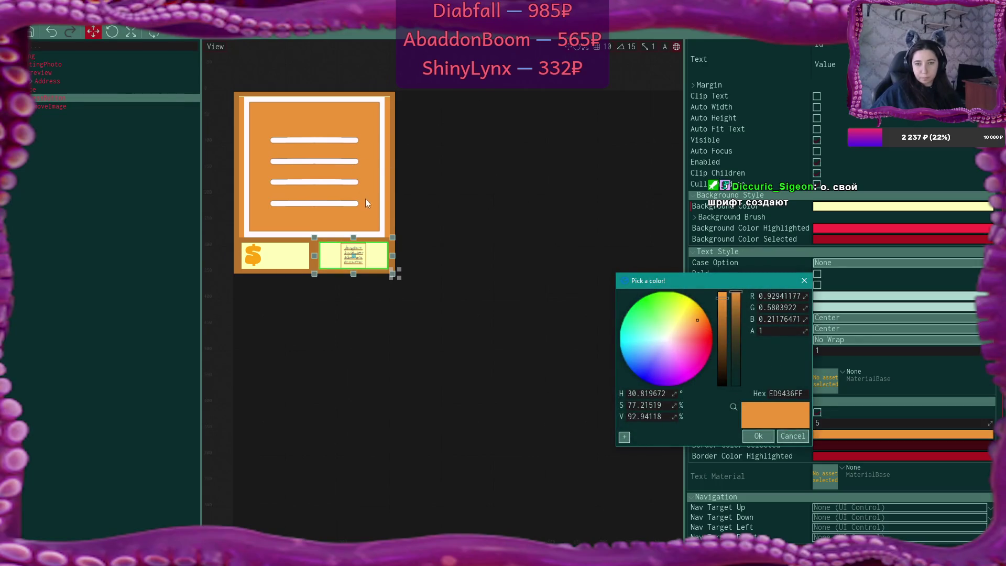
left_click(757, 436)
left_click(88, 259)
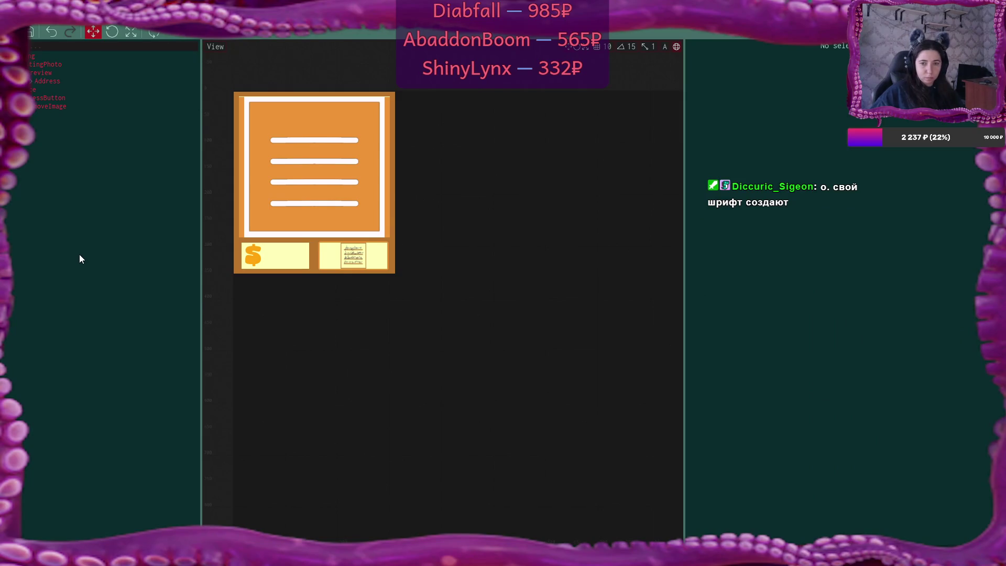
- Apply the centre anchor preset to RemoveImage and resize it to 45 by 45
left_click(58, 109)
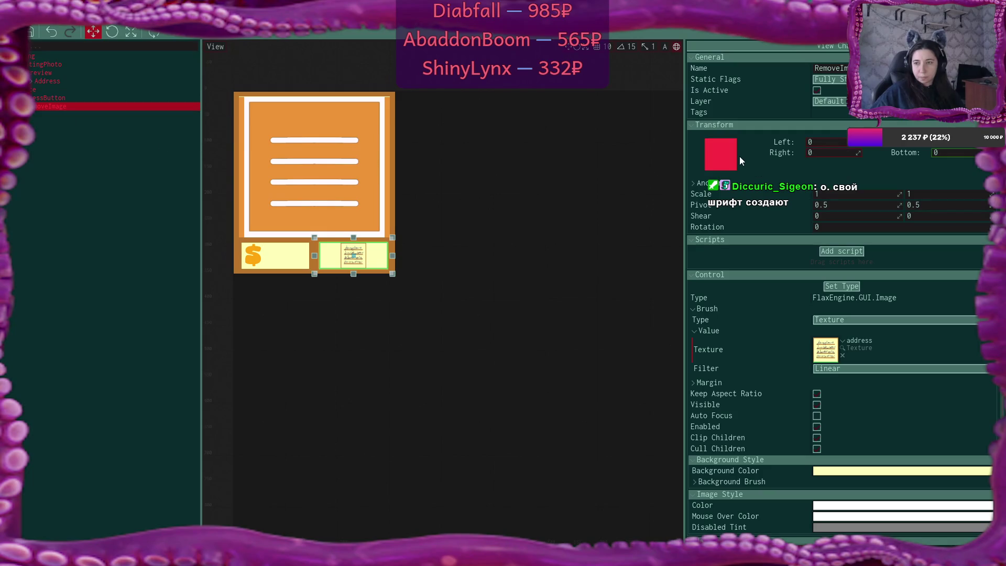
left_click(724, 153)
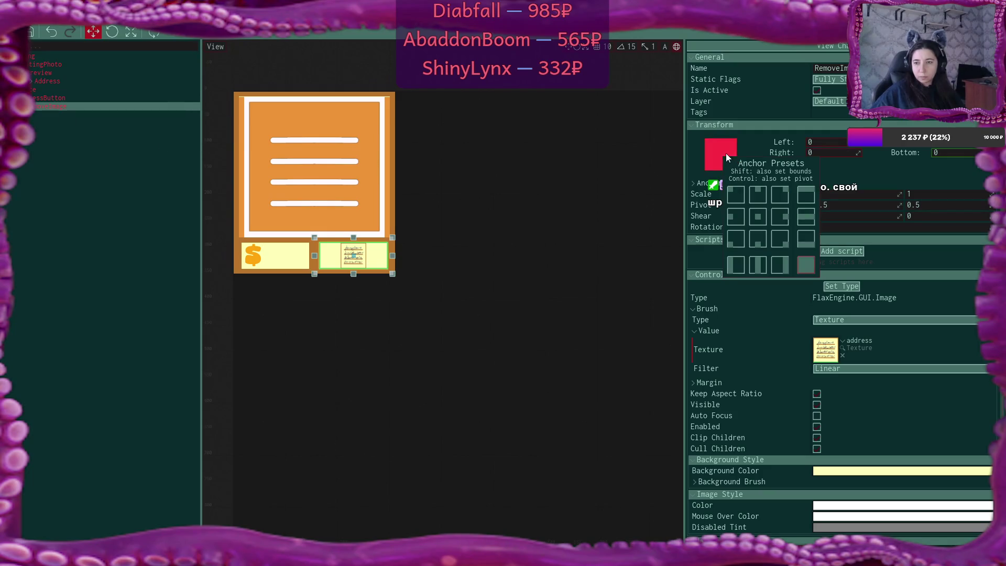
left_click(763, 217)
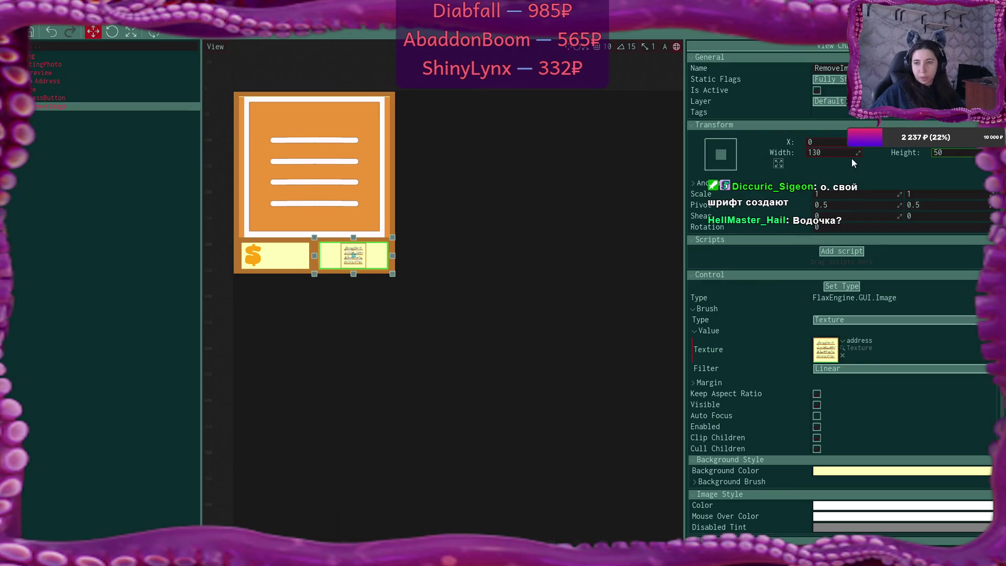
double_click(839, 152)
type("50")
key("Return")
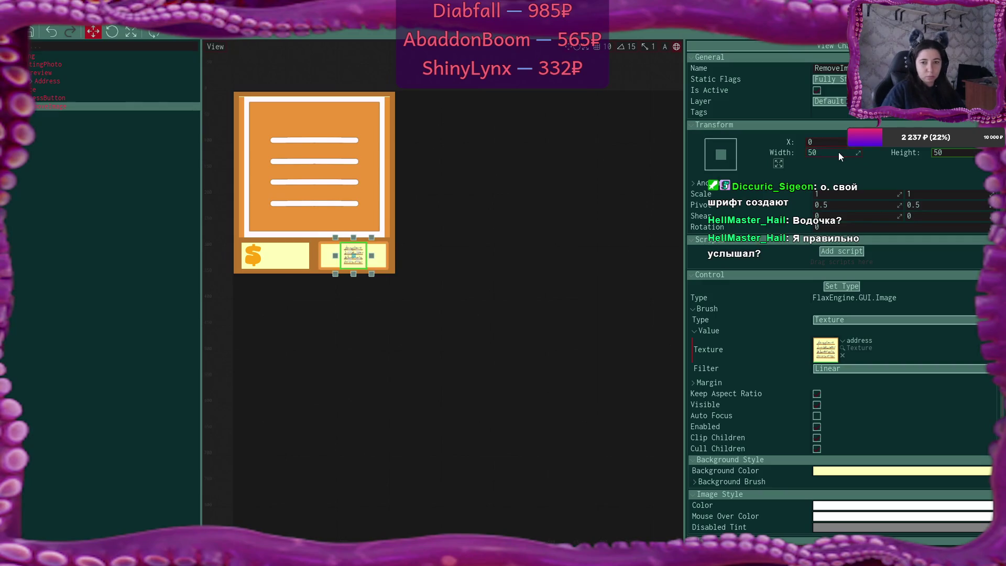
double_click(845, 153)
type("4")
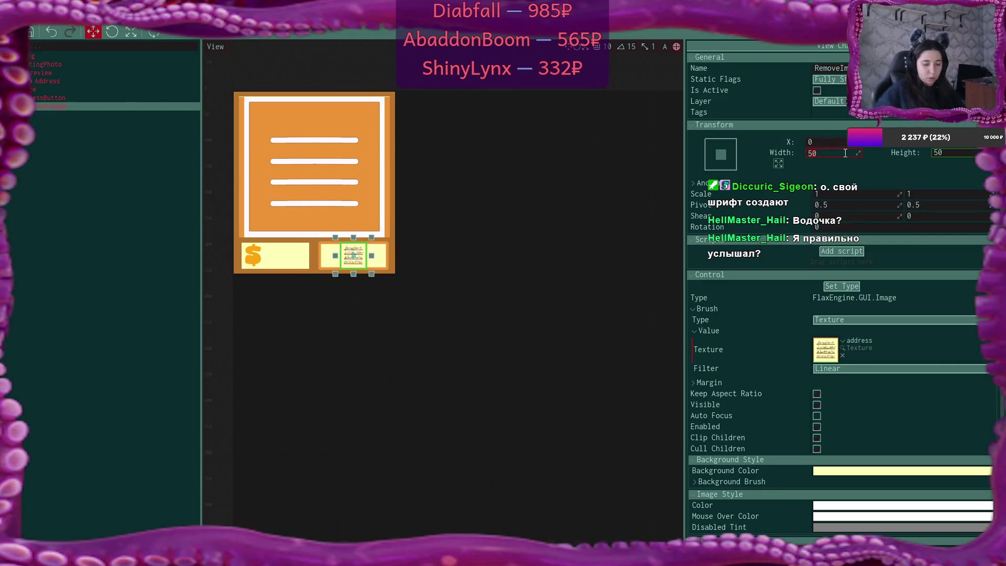
type("5")
key("Tab")
type("45")
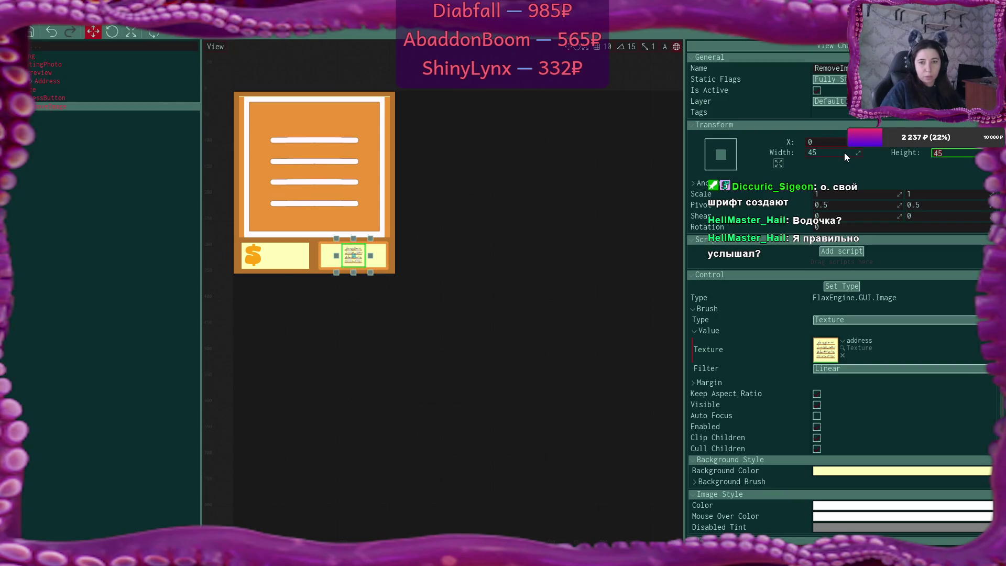
left_click(174, 201)
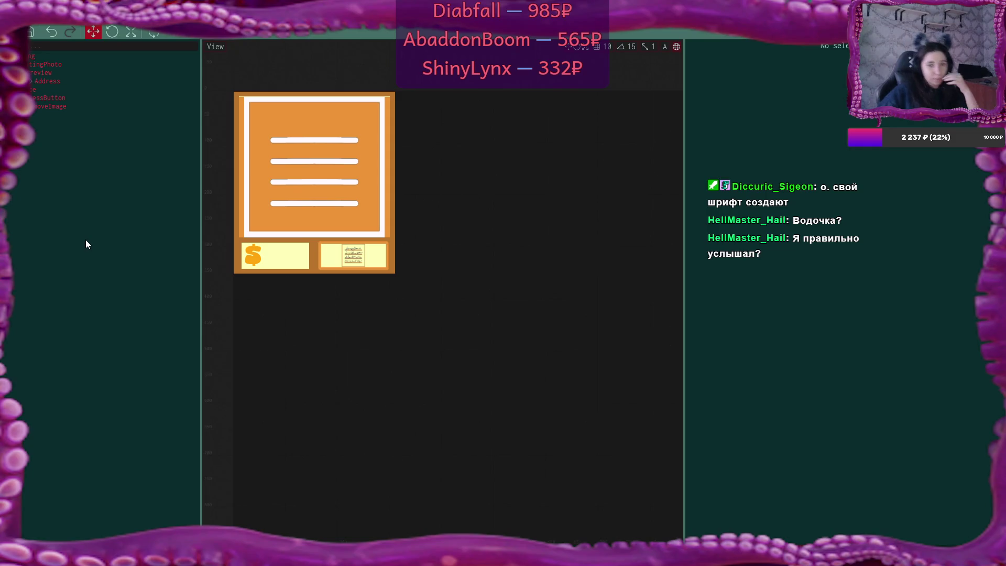
left_click(66, 75)
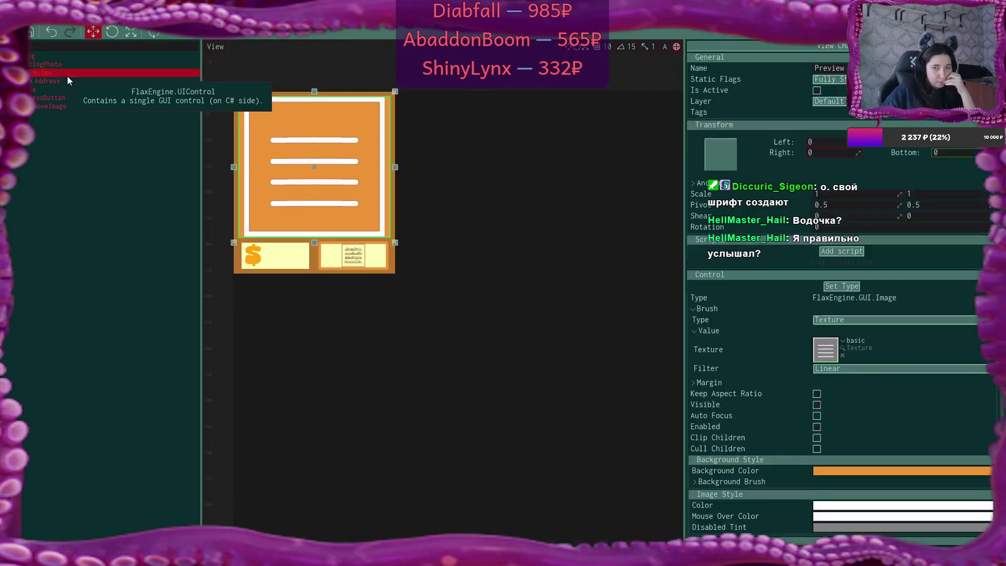
left_click(68, 65)
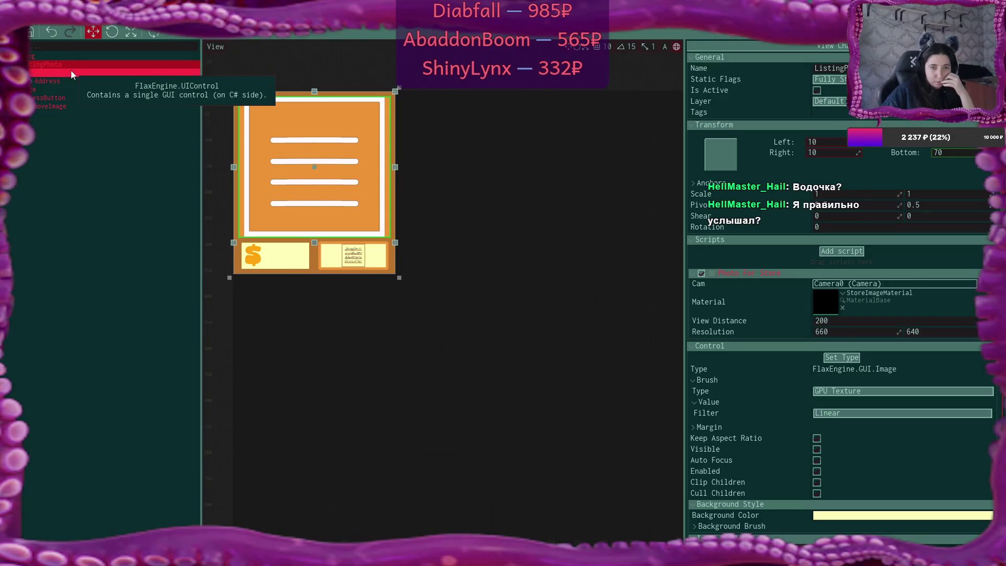
left_click(71, 72)
left_click(71, 80)
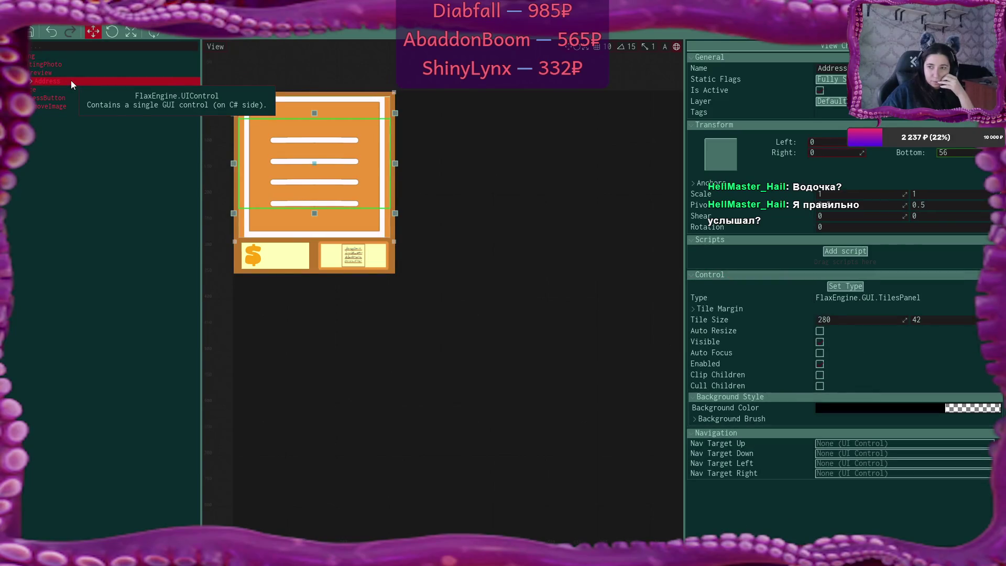
left_click(71, 71)
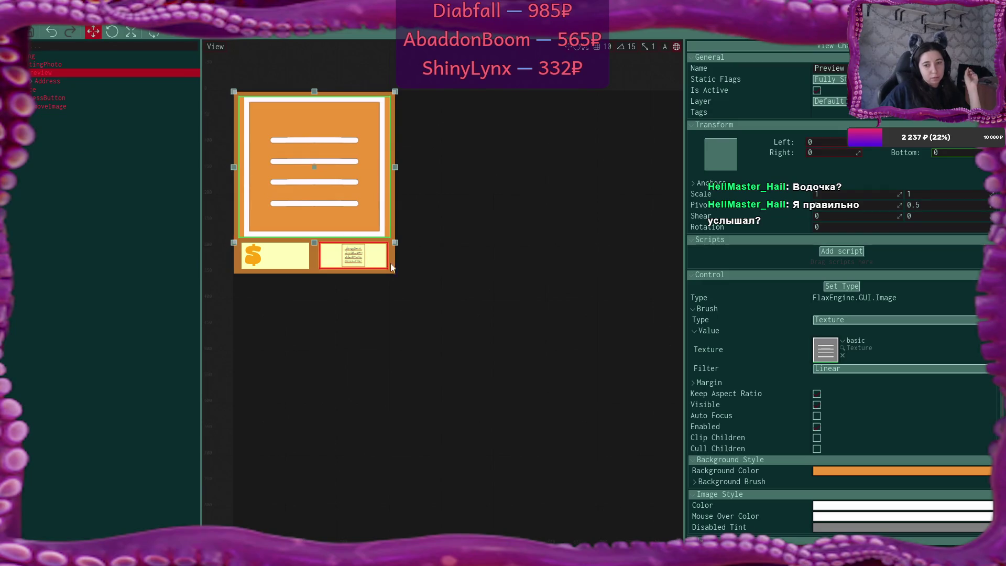
left_click(74, 92)
scroll(951, 306, "down", 5)
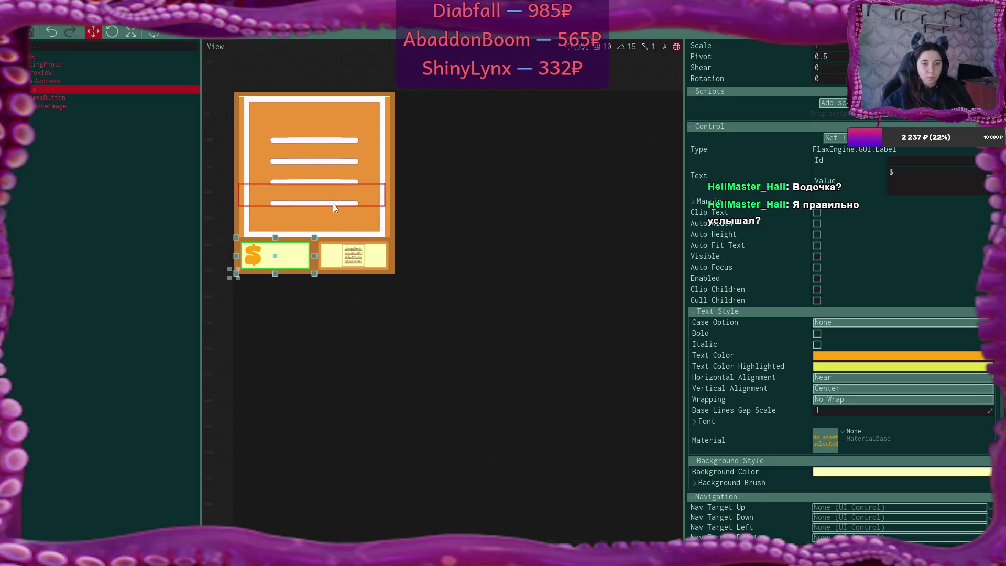
mouse_move(278, 256)
left_mouse_down()
mouse_move(354, 195)
mouse_move(359, 210)
left_mouse_up()
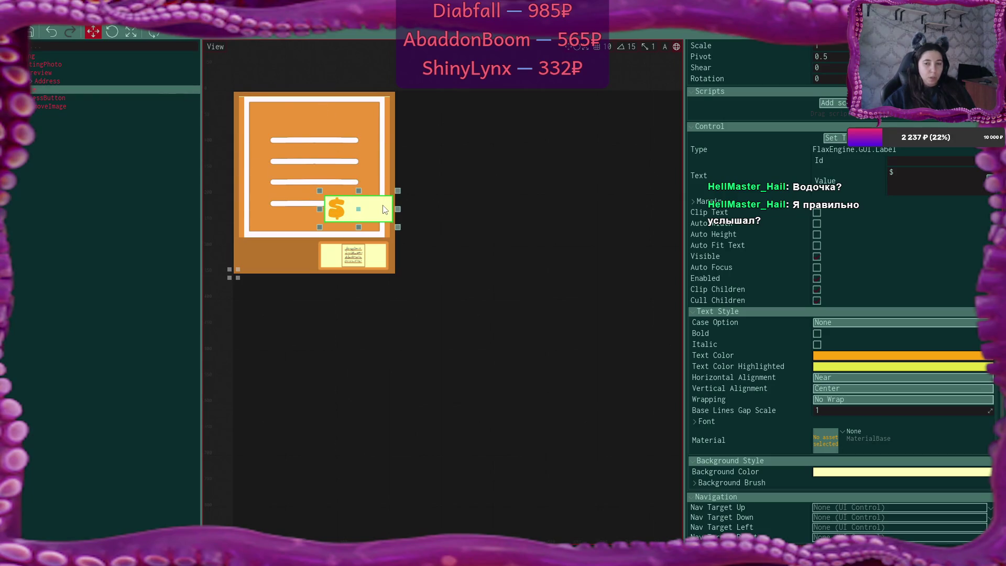
left_click_drag(383, 210, 294, 255)
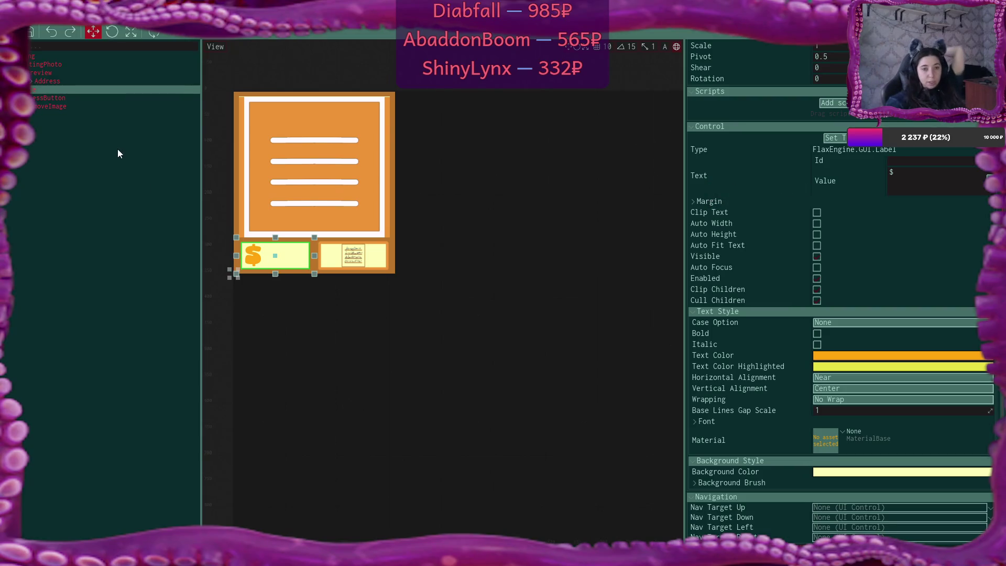
left_click(130, 156)
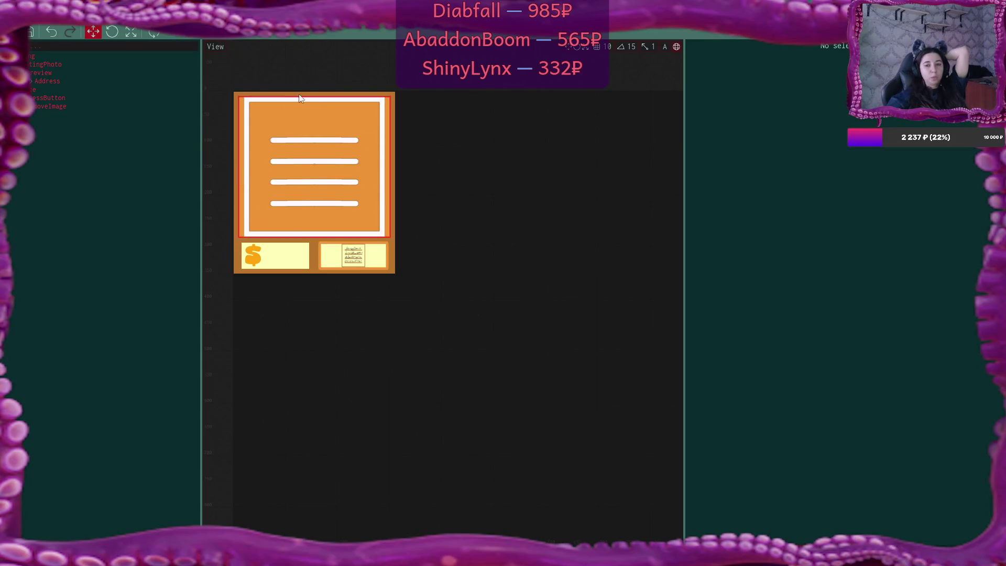
- Uncheck Is Active on the Preview image, then select the AddressButton
left_click(77, 73)
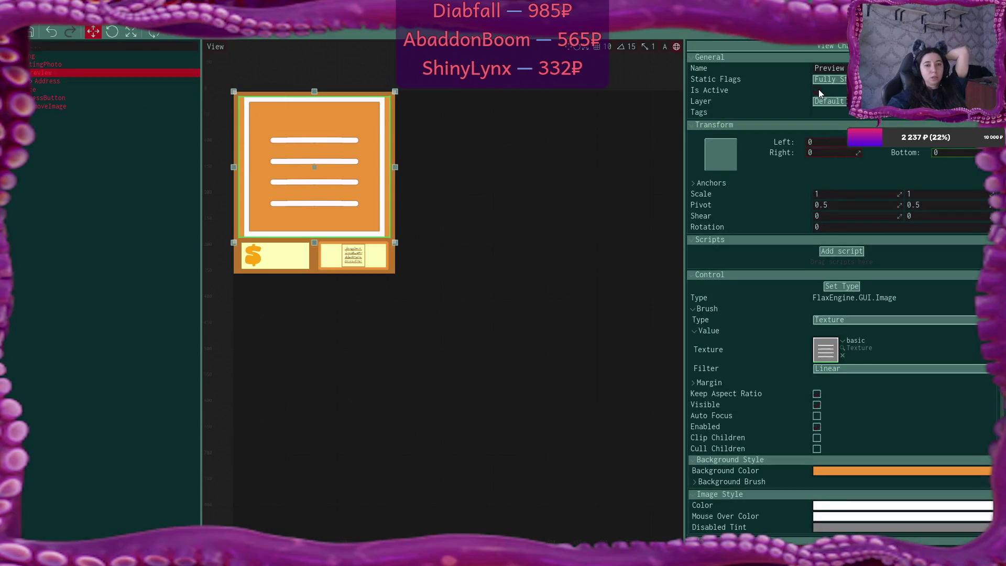
left_click(819, 90)
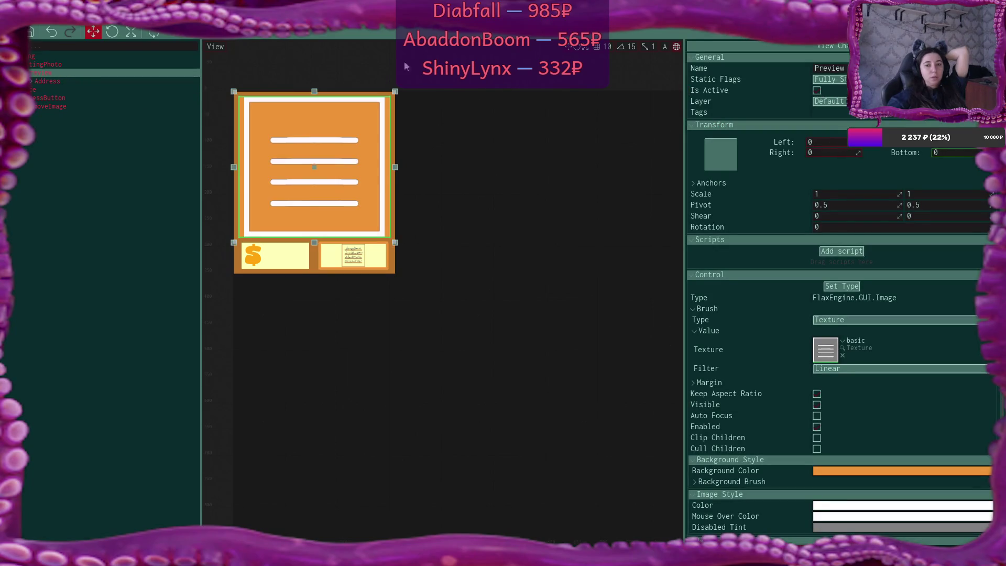
left_click(64, 81)
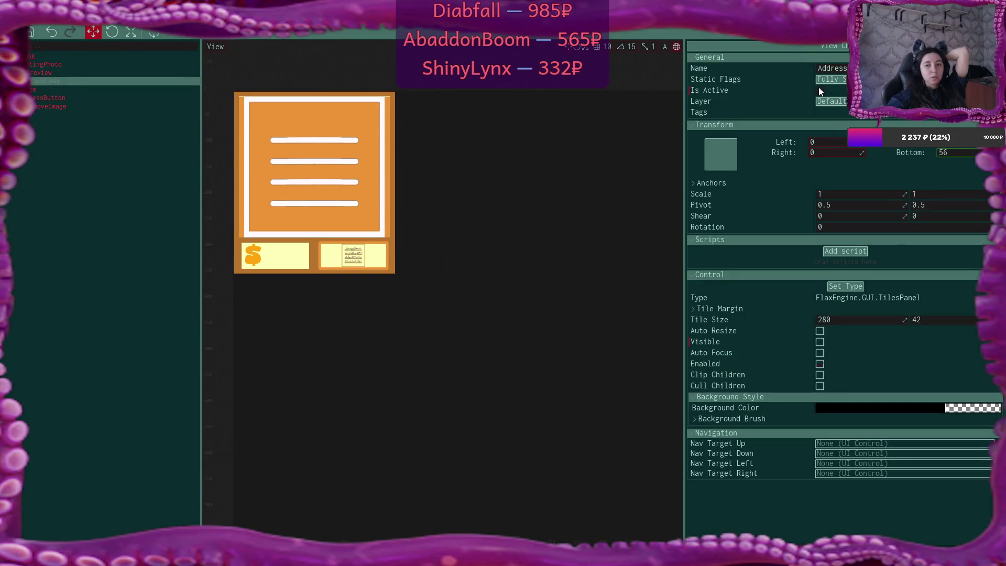
left_click(103, 74)
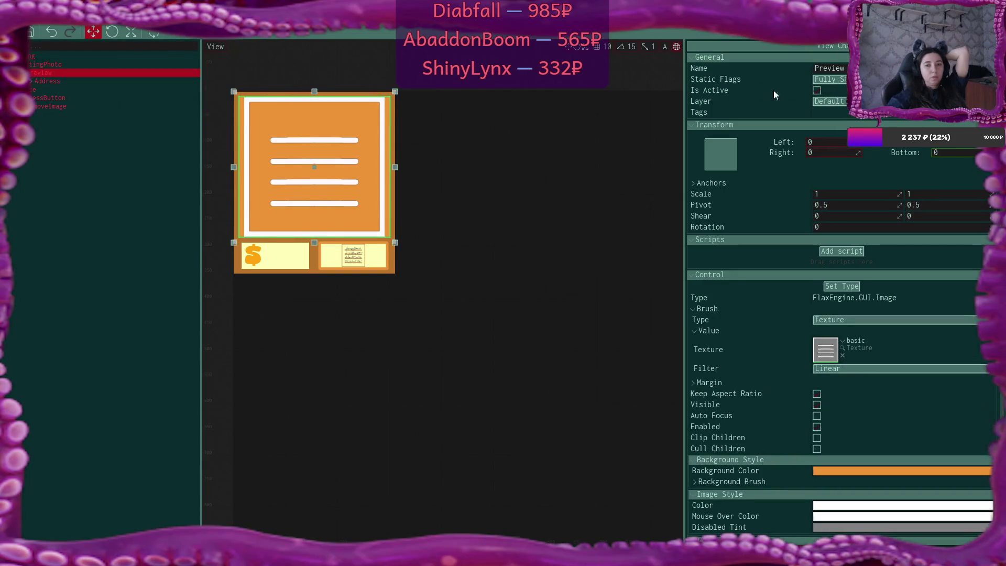
left_click(818, 91)
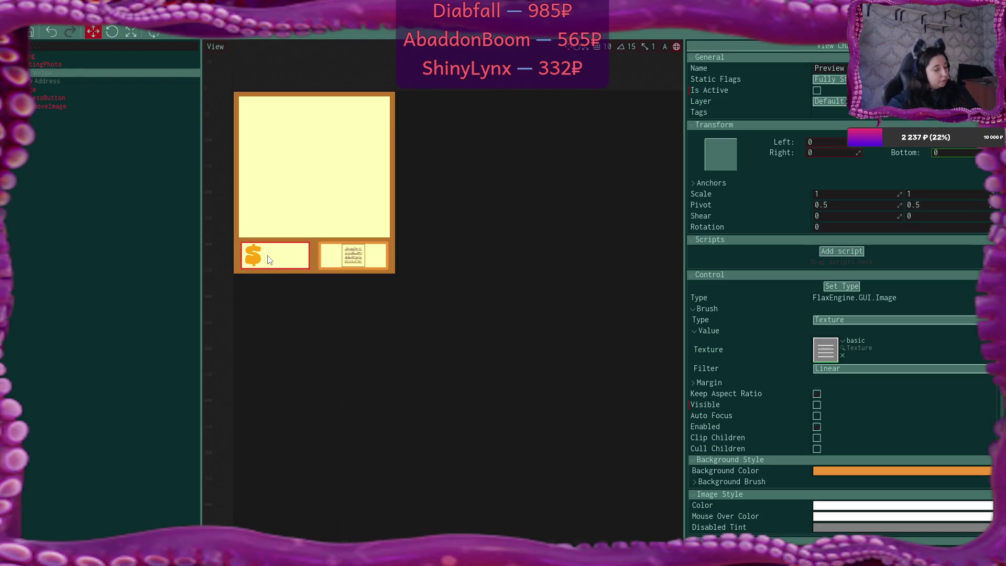
left_click(94, 97)
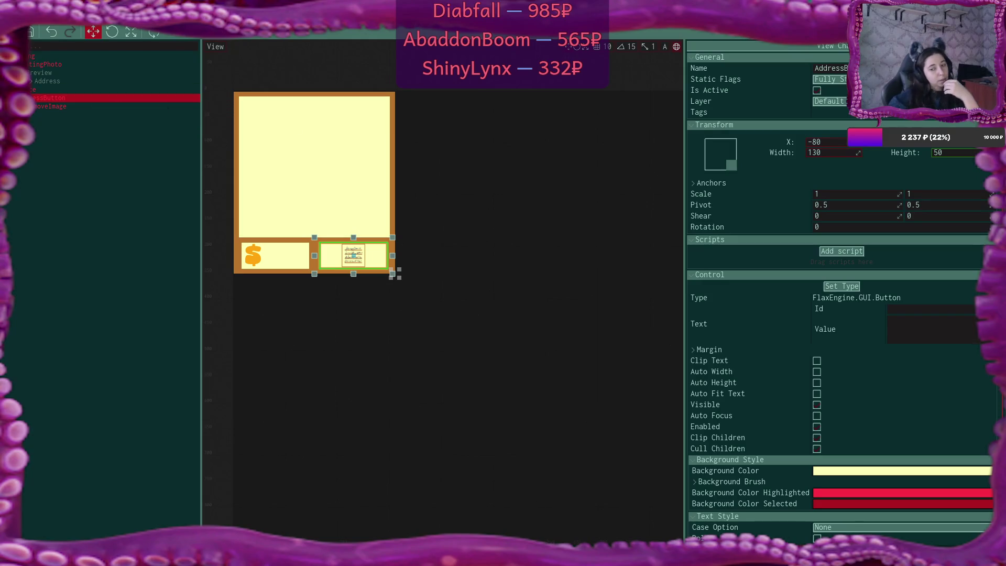
key("alt+Tab")
scroll(110, 222, "up", 3)
scroll(110, 221, "up", 15)
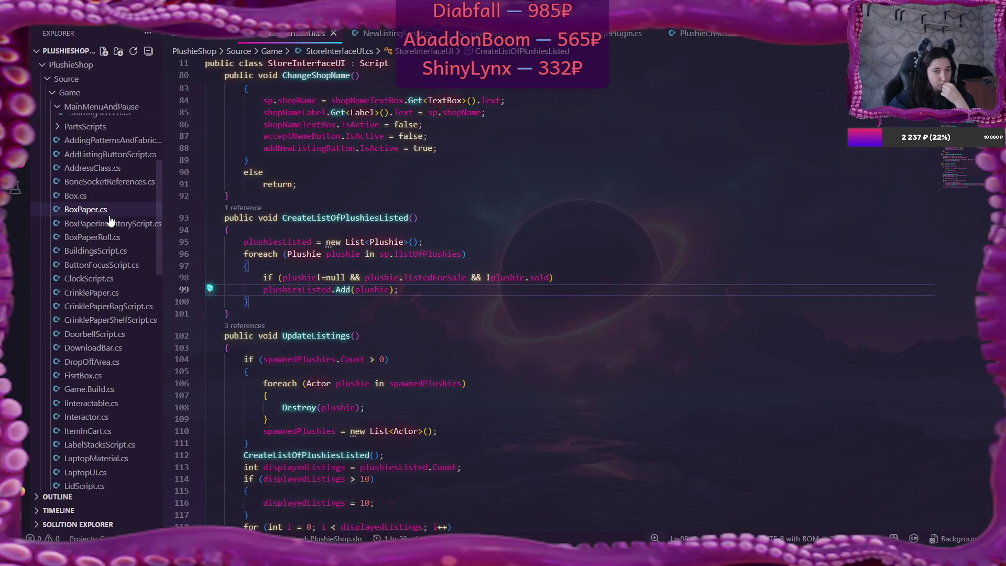
scroll(105, 225, "up", 3)
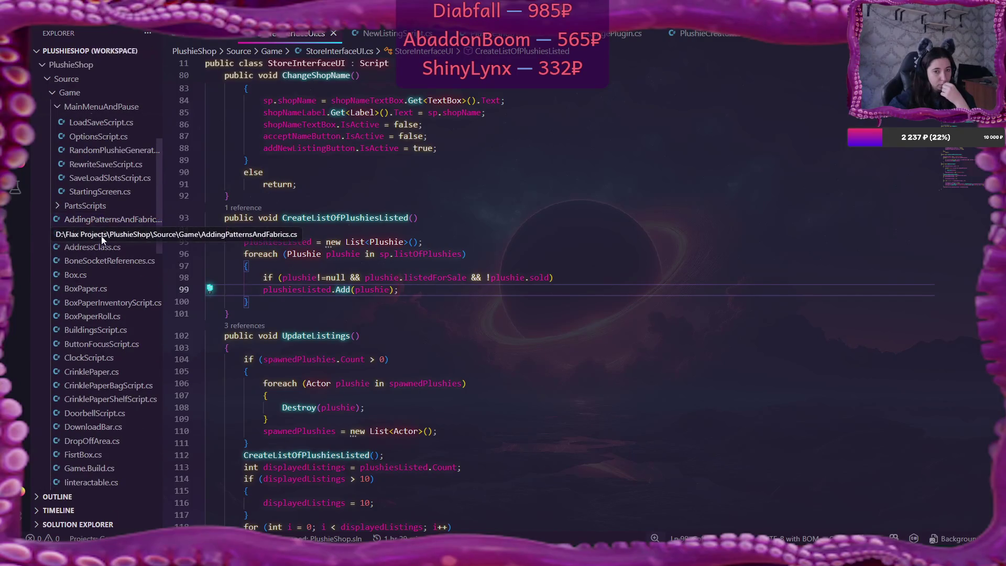
left_click(126, 248)
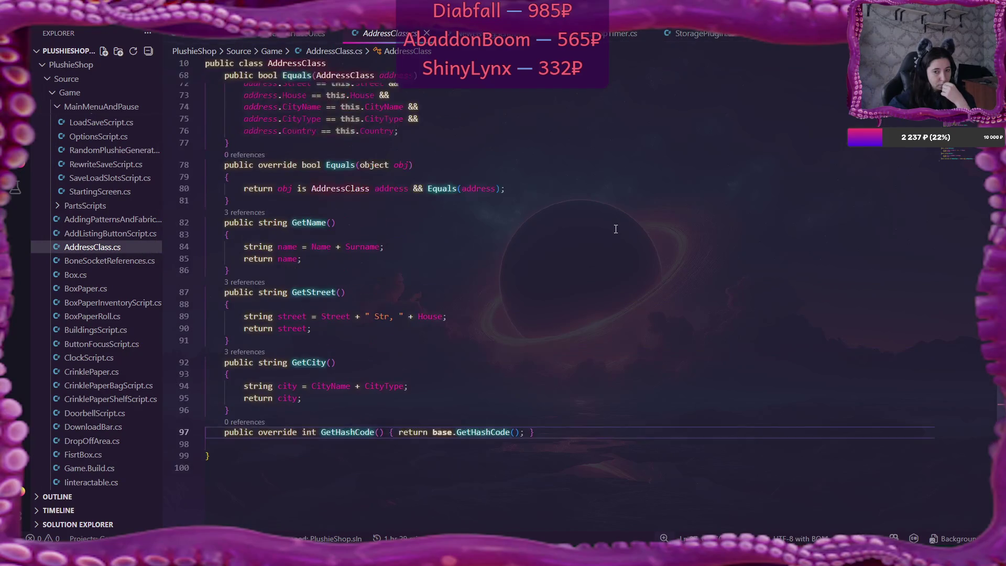
scroll(616, 229, "up", 1)
scroll(616, 229, "up", 5)
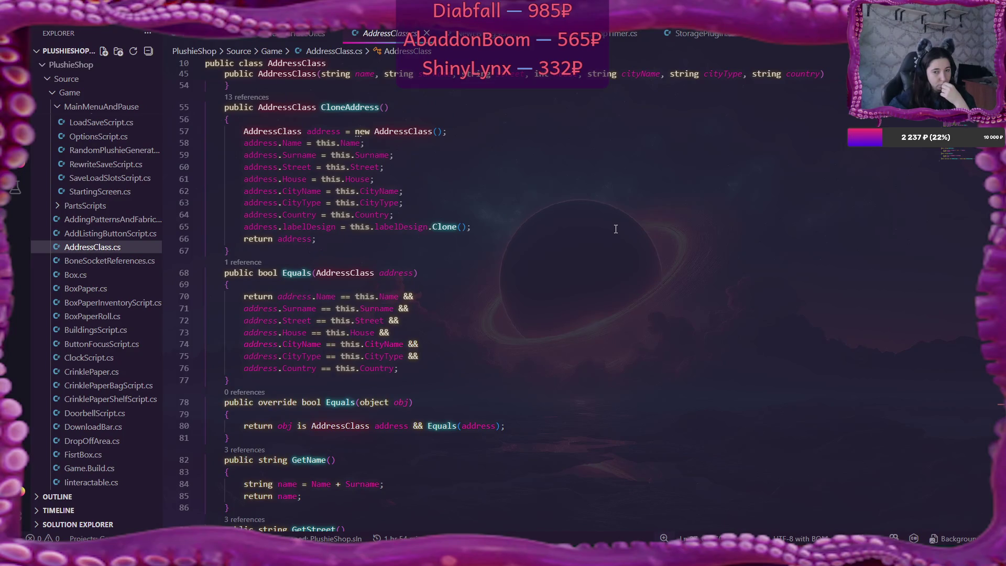
scroll(616, 229, "up", 1)
scroll(616, 229, "up", 2)
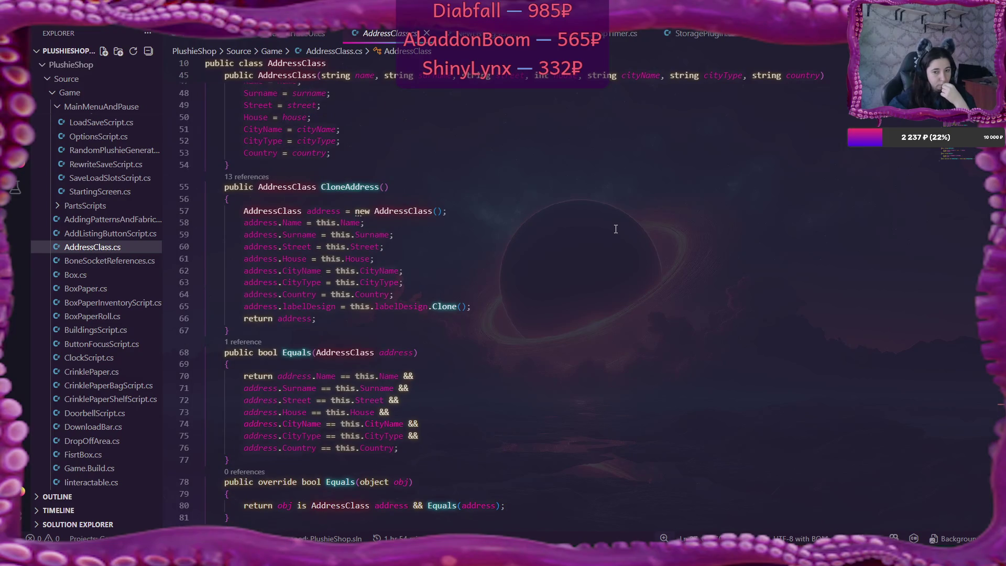
scroll(616, 230, "up", 5)
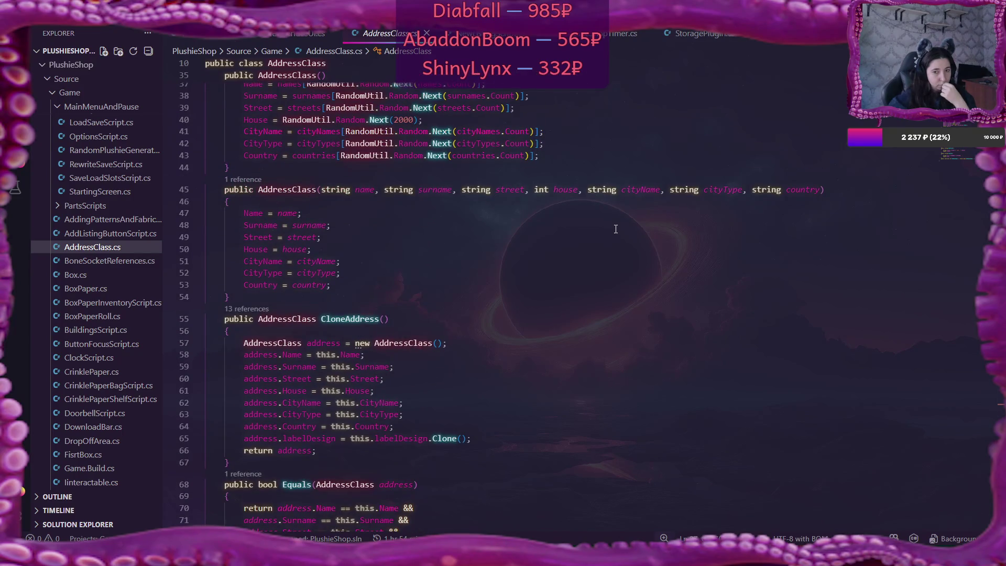
scroll(616, 229, "up", 4)
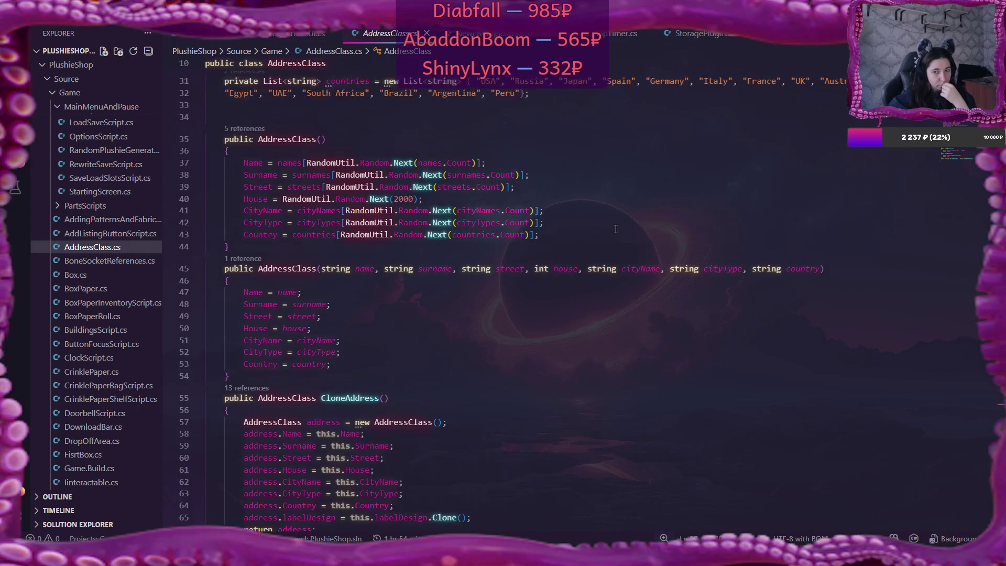
scroll(616, 229, "up", 2)
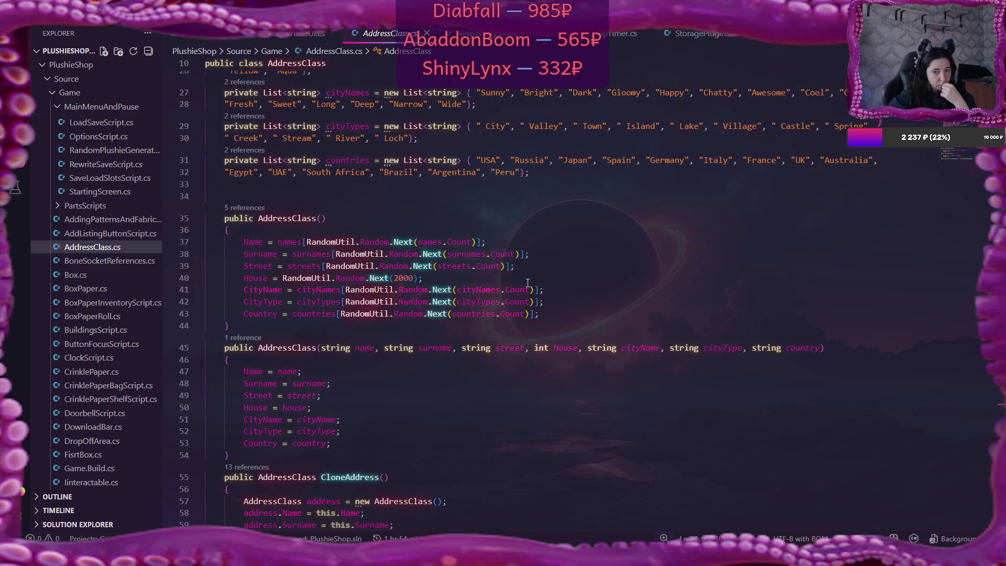
mouse_move(426, 300)
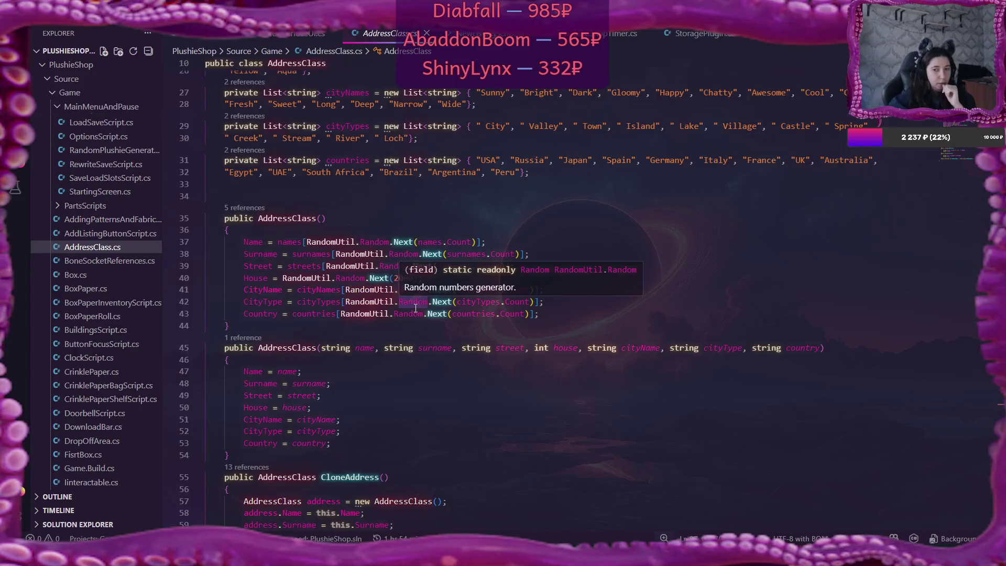
scroll(719, 212, "up", 4)
scroll(718, 212, "up", 4)
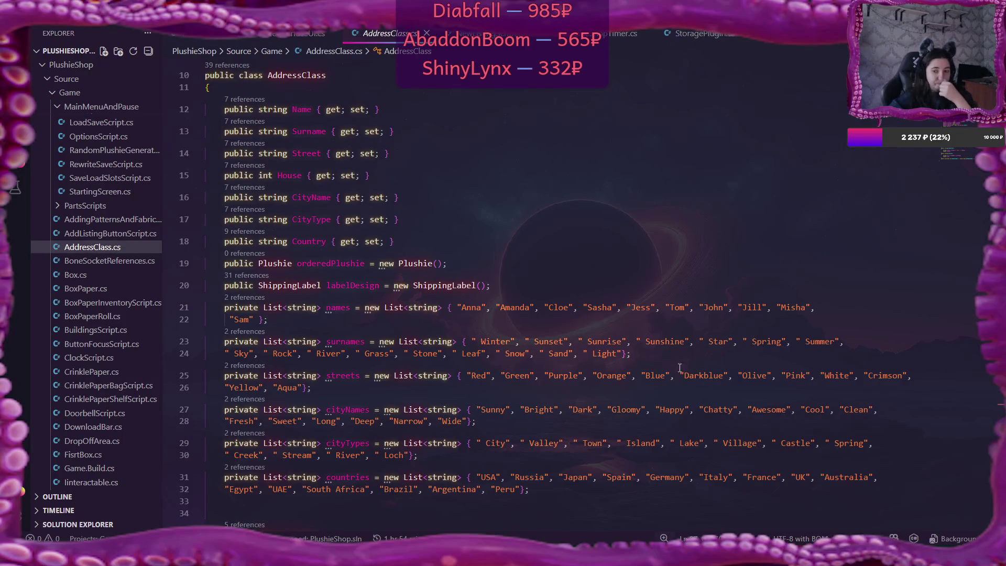
left_click(560, 516)
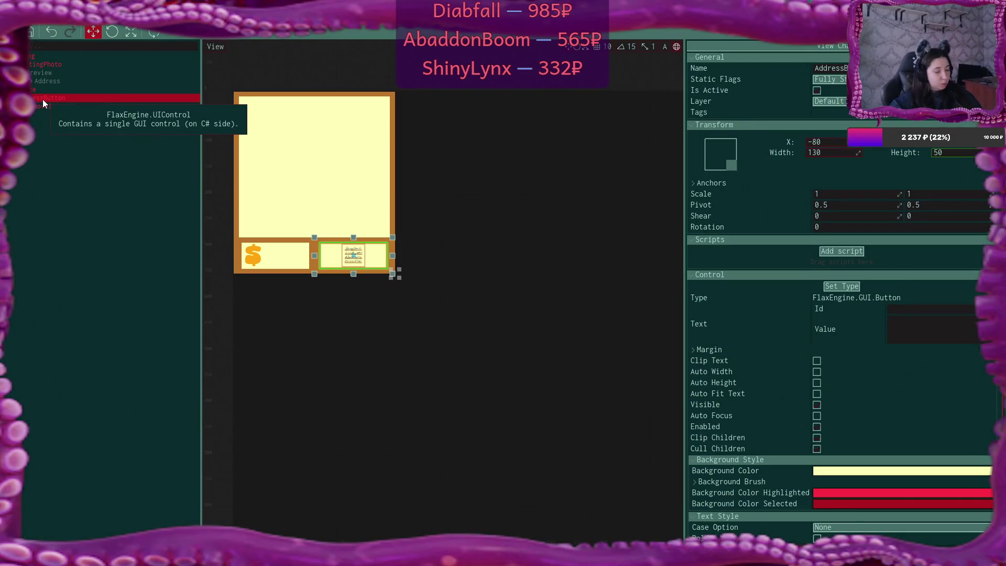
- Duplicate the address button as PrintAddressButton and make it inactive
key("ctrl+d")
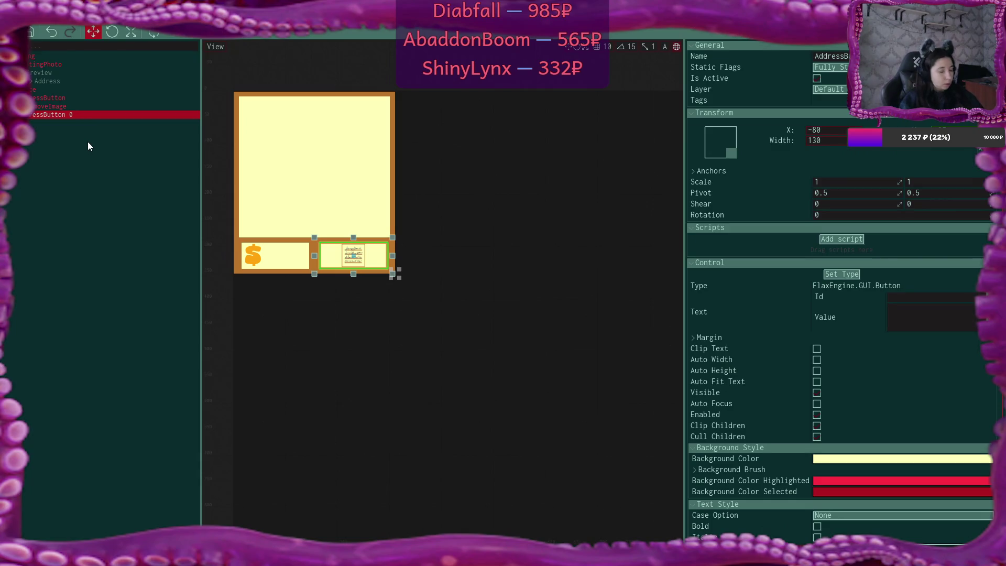
key("F2")
key("BackSpace")
key("BackSpace")
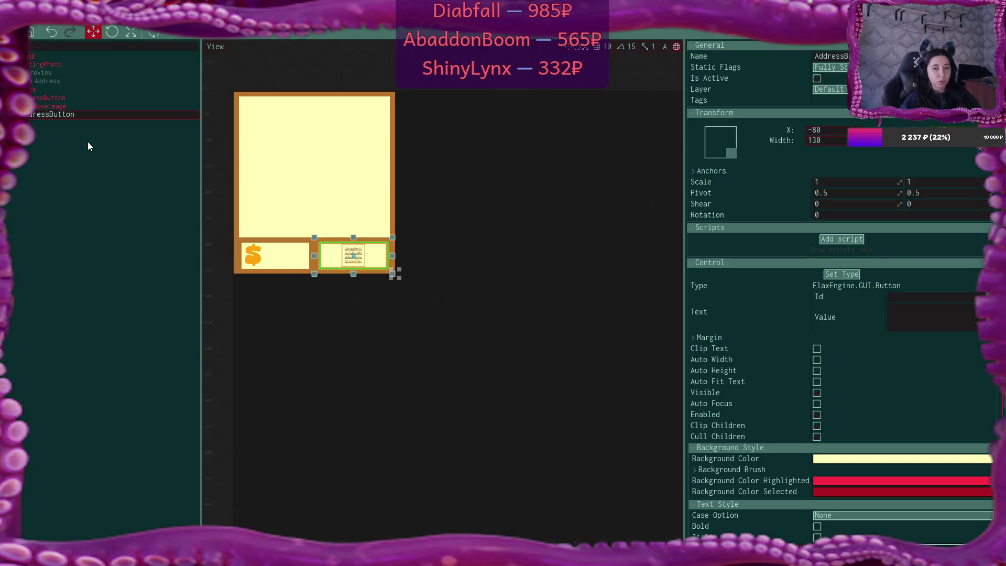
key("Left")
key("Left")
key("Left")
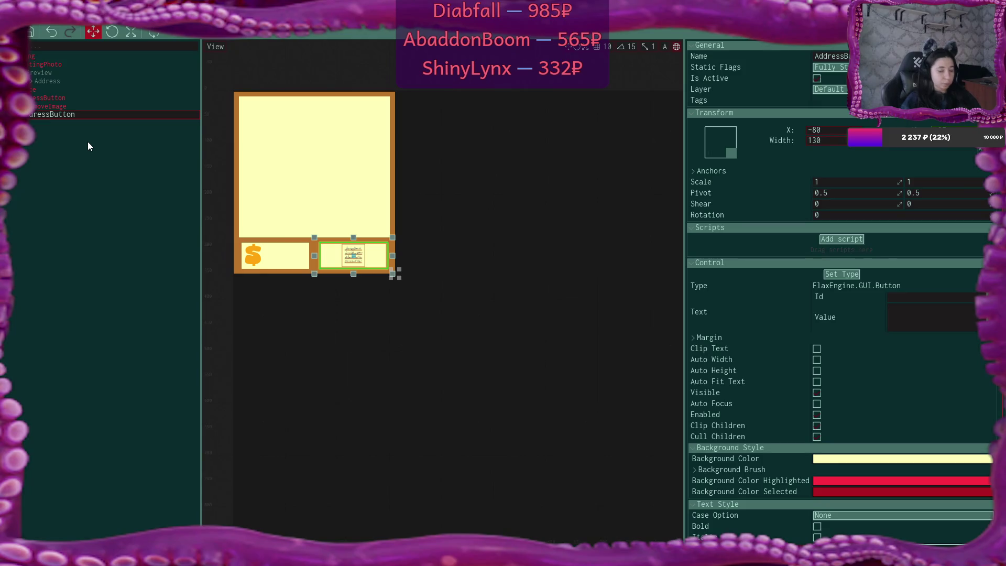
type("Print")
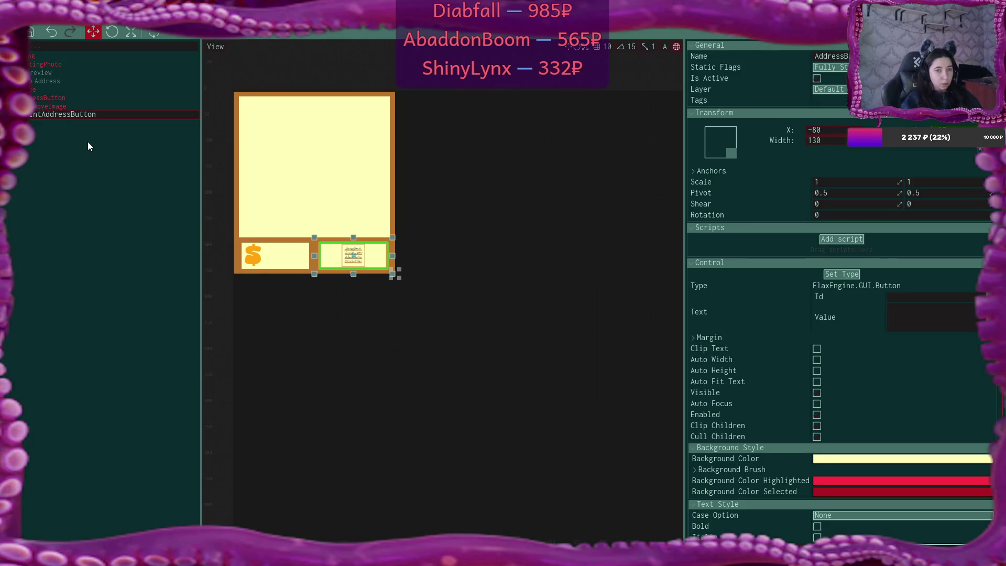
key("Return")
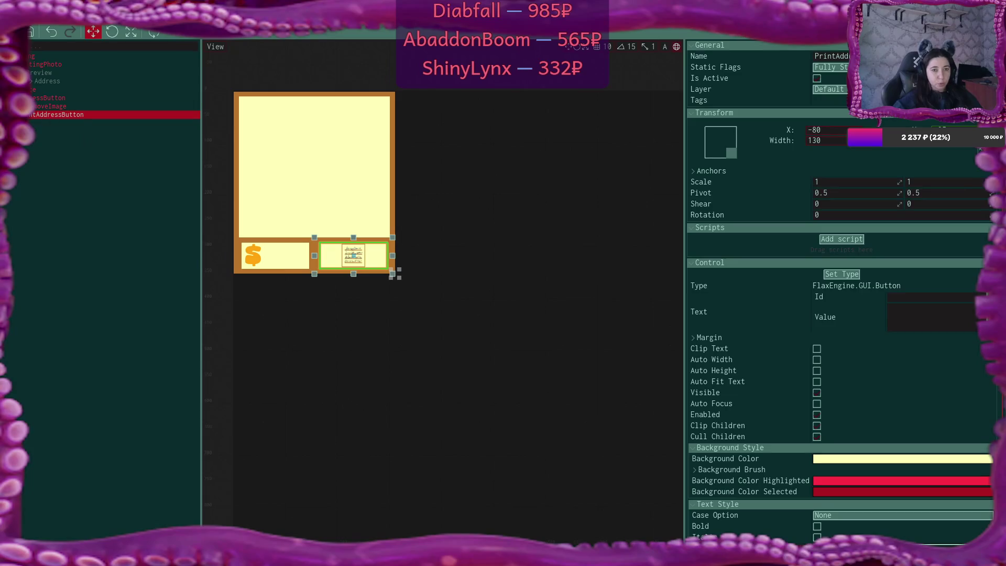
key("ctrl+v")
left_click(42, 124)
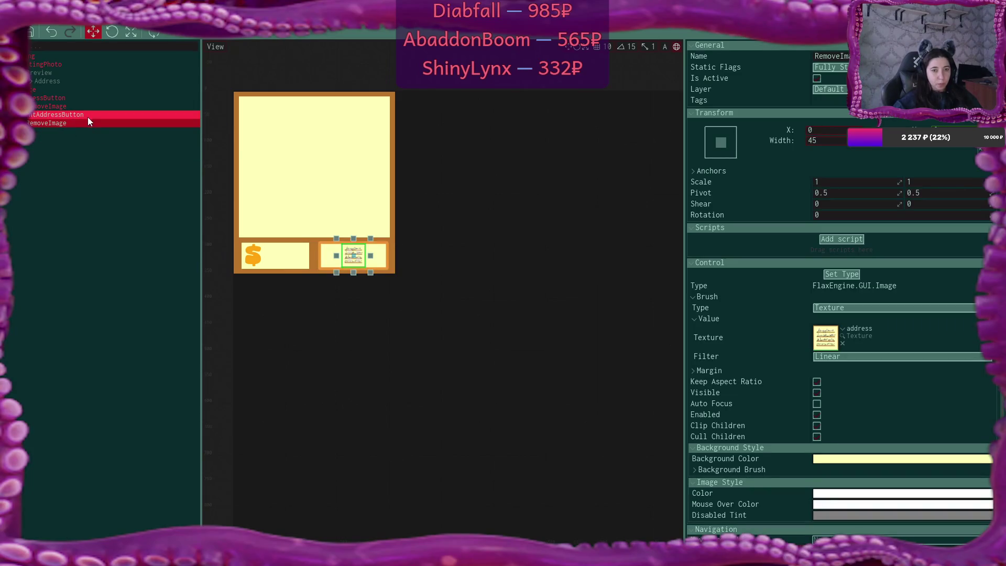
left_click(87, 115)
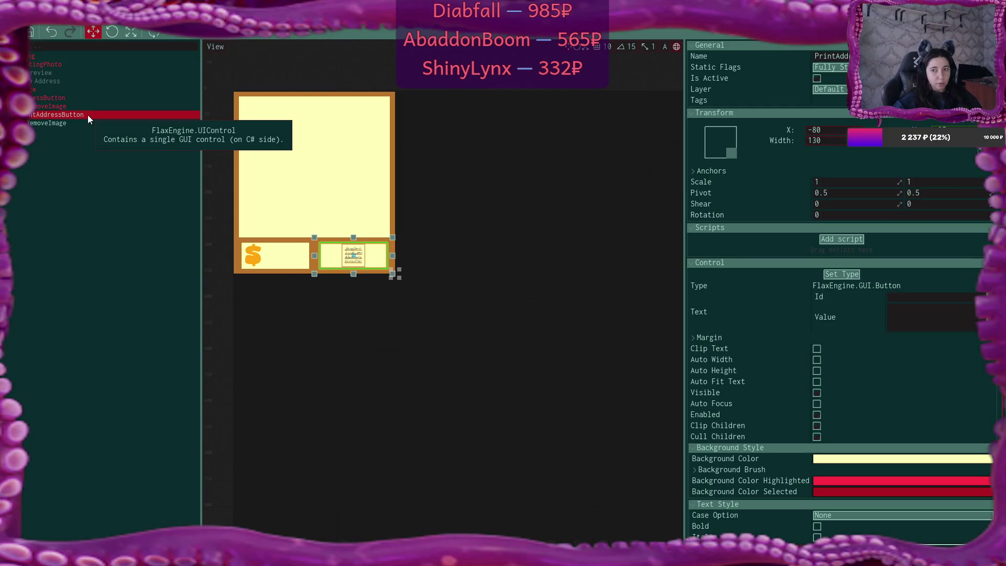
left_click(820, 79)
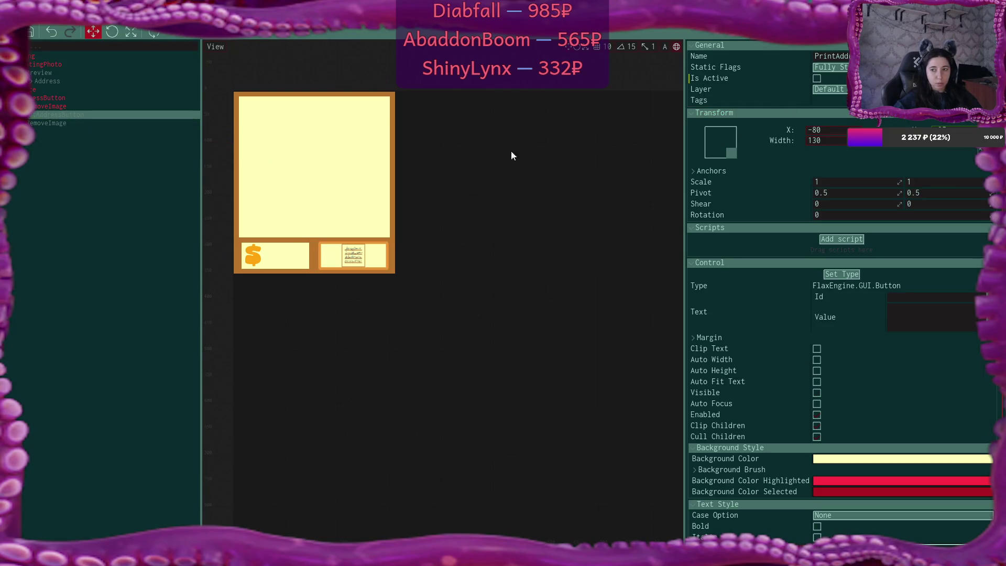
- Rename the original button's RemoveImage to AddressImage
left_click(105, 124)
left_click(75, 104)
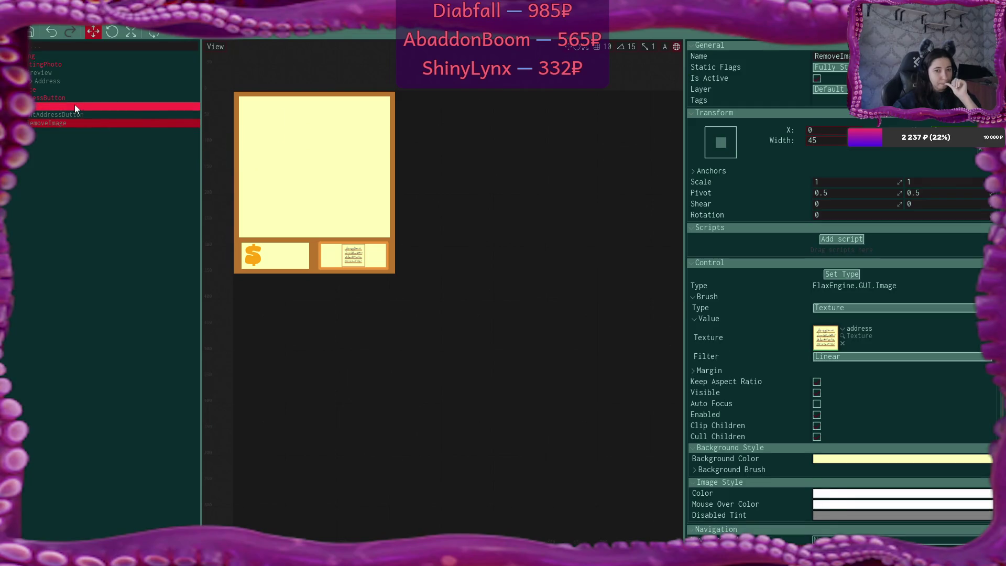
left_click(64, 105)
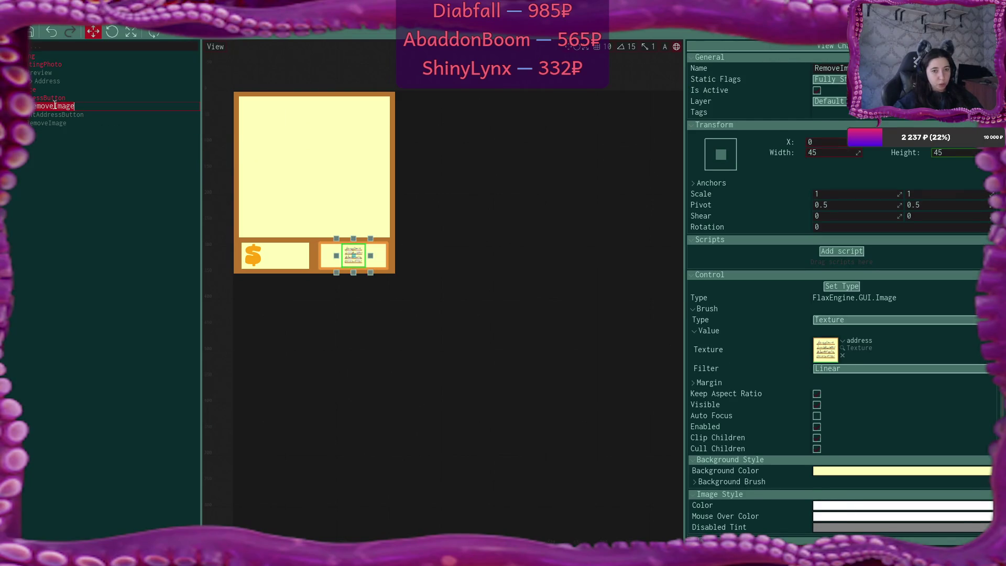
key("Return")
type("Address")
key("Return")
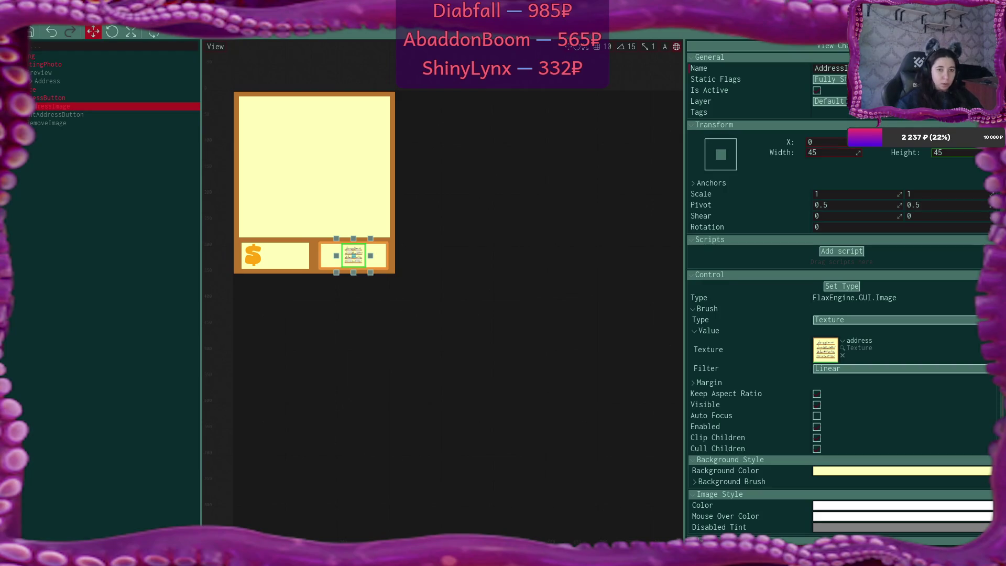
- Rename the copied button's RemoveImage to PrintImage
left_click(75, 122)
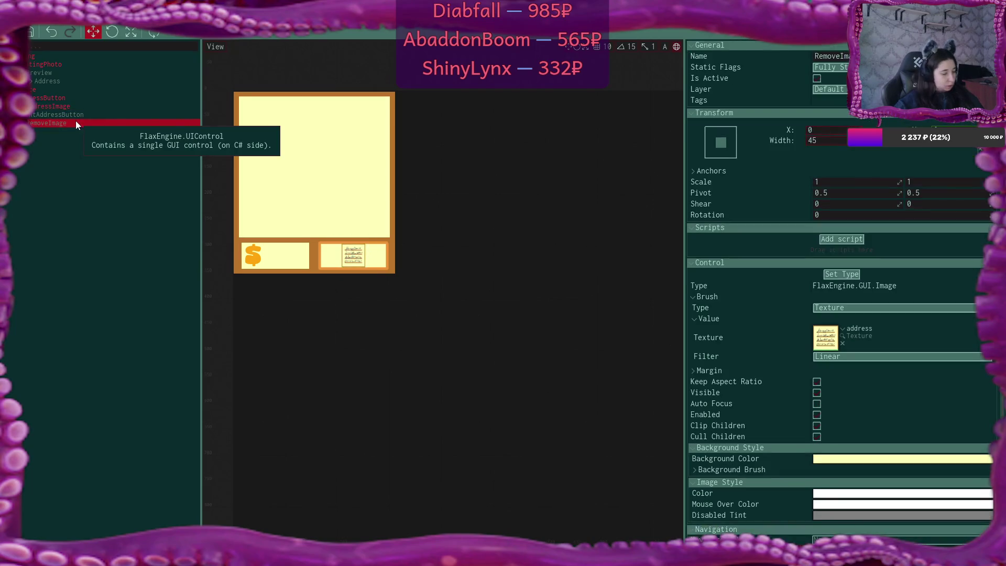
key("F2")
type("Print")
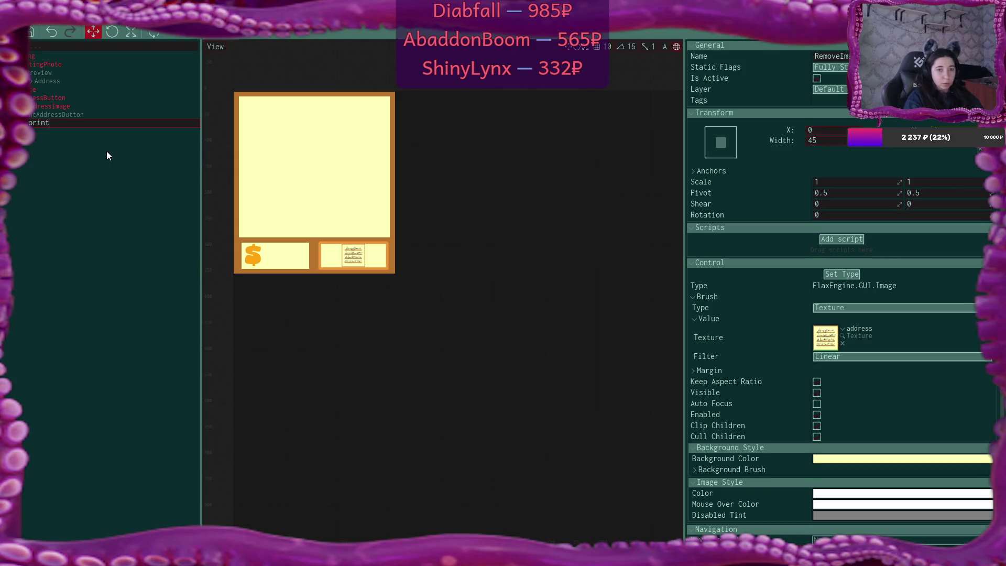
key("BackSpace")
key("BackSpace")
key("BackSpace")
type("PrintImage")
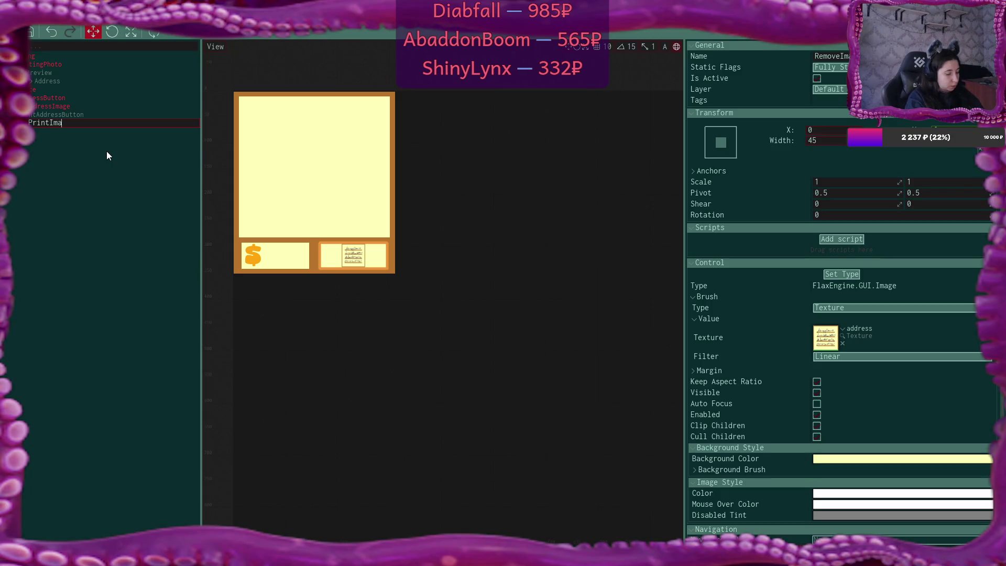
key("Return")
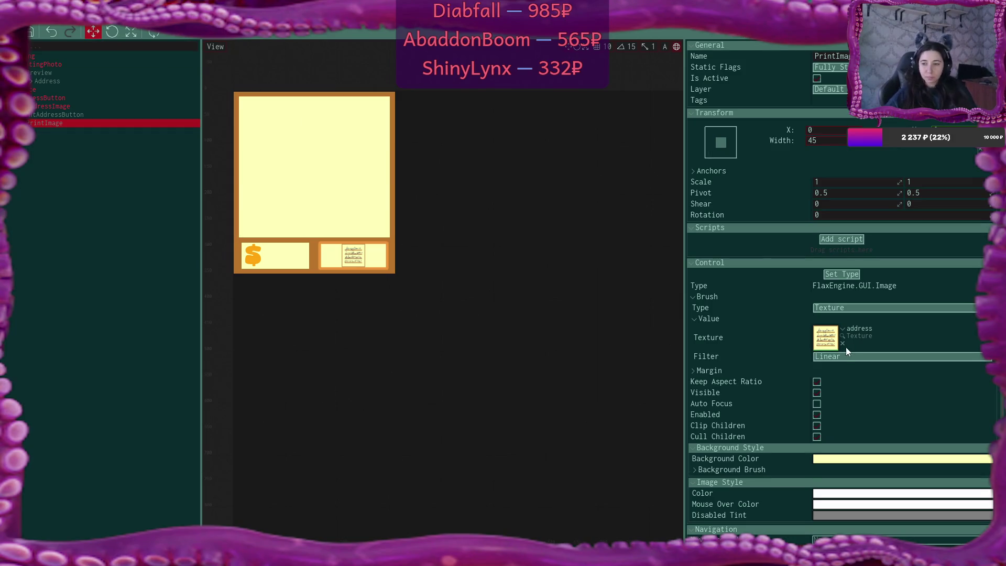
- Give the PrintImage the print label texture
left_click(845, 328)
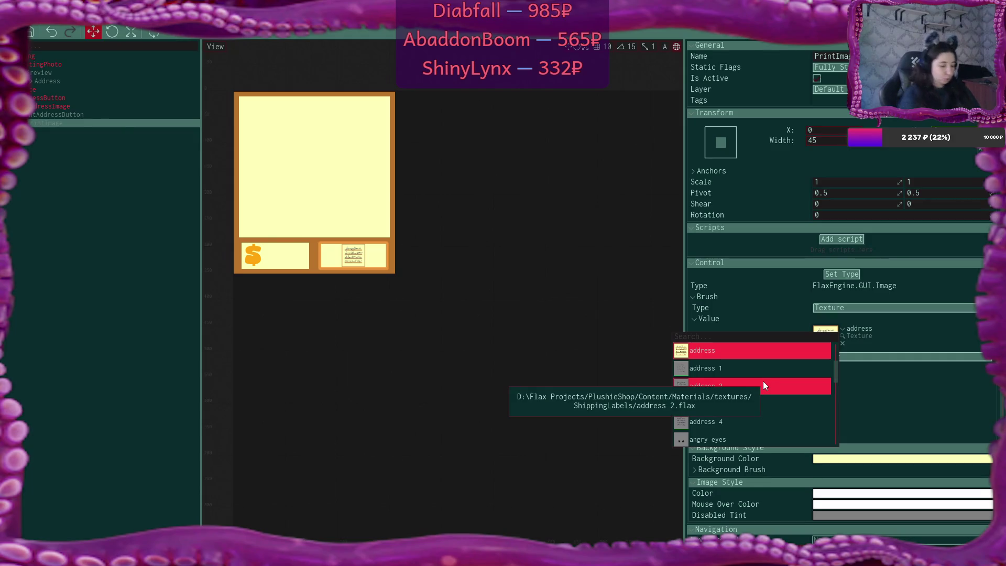
type("print")
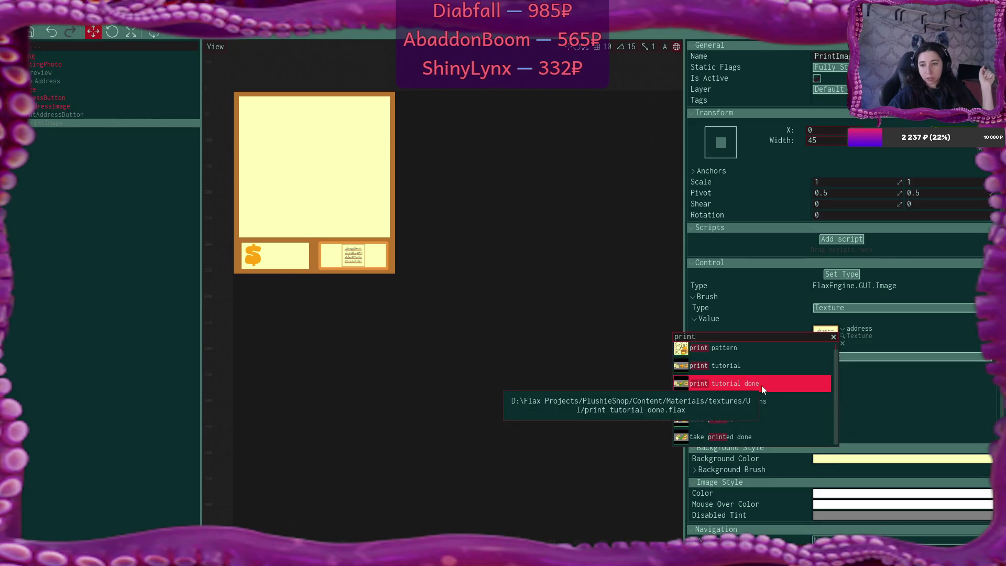
scroll(788, 392, "up", 2)
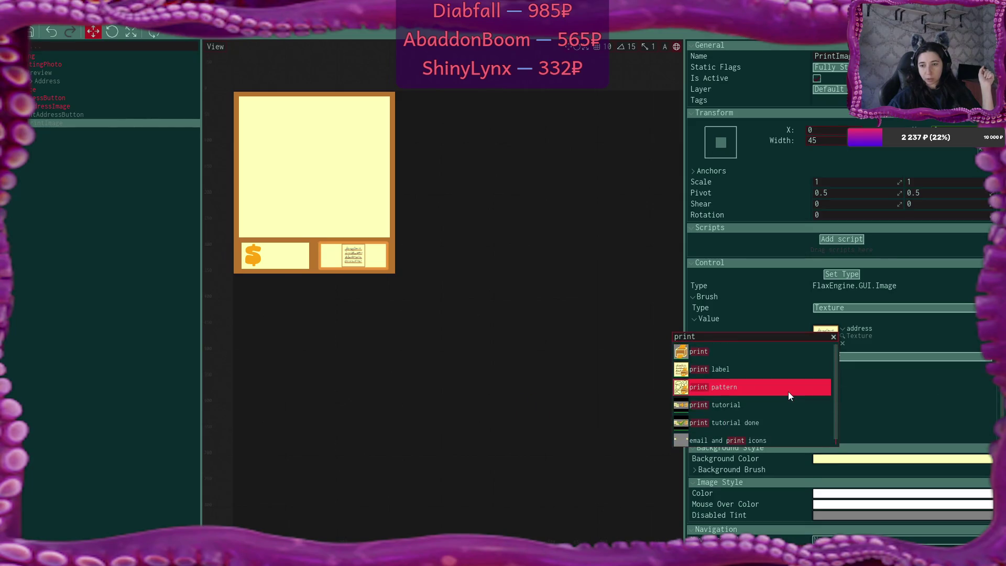
left_click(775, 373)
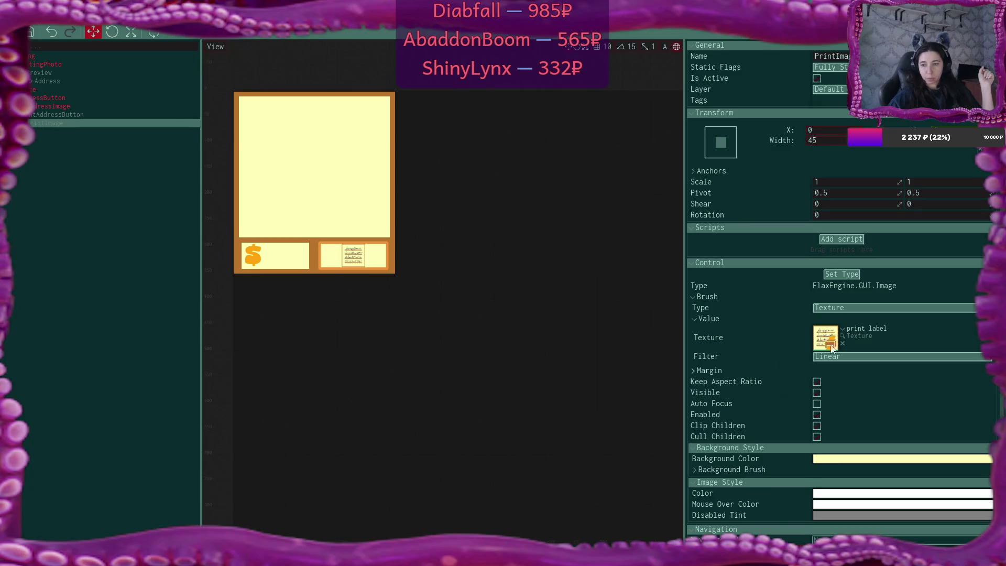
- Toggle Is Active on AddressButton and PrintAddressButton, leaving PrintAddressButton inactive
left_click(103, 98)
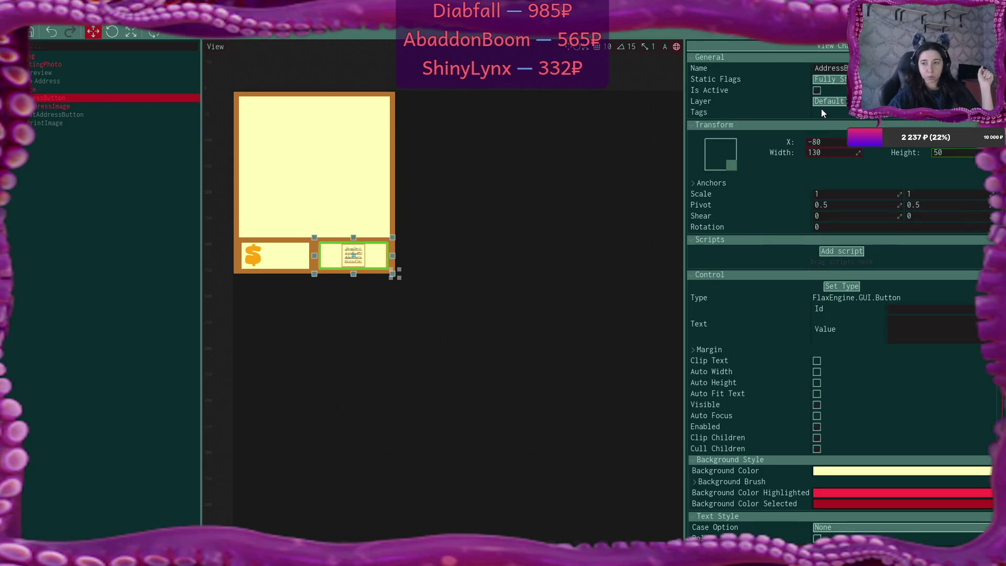
left_click(818, 91)
left_click(127, 115)
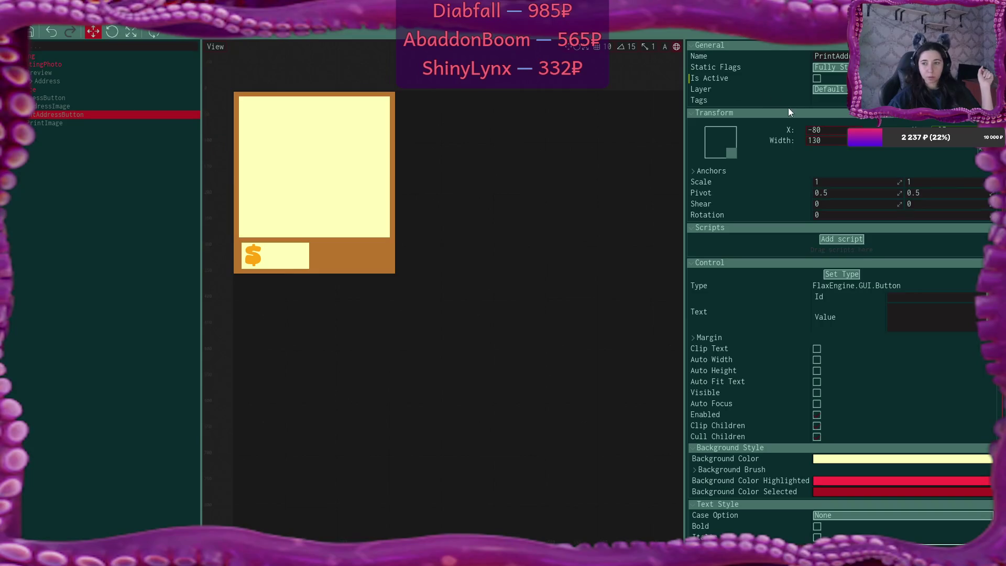
left_click(819, 80)
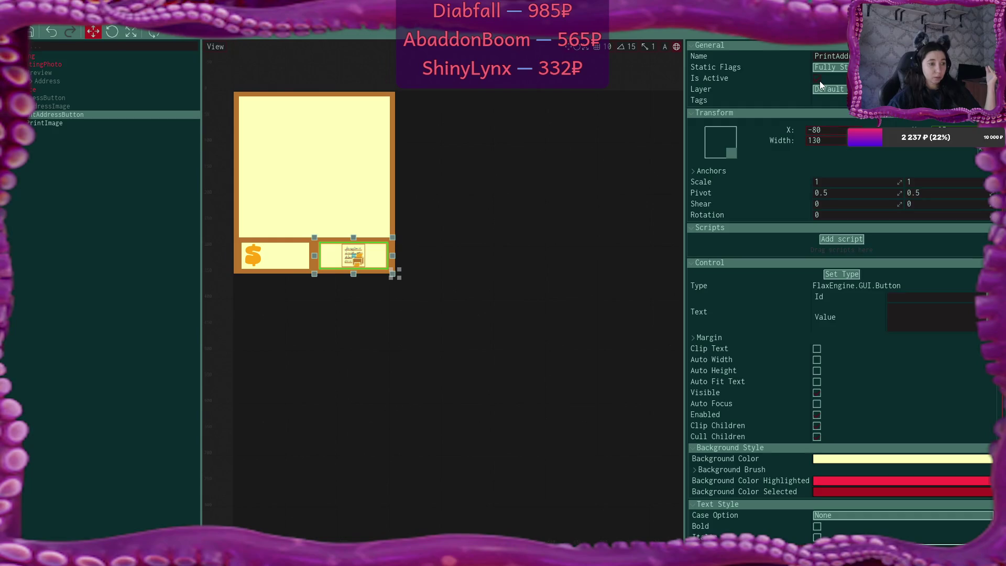
left_click(820, 81)
left_click(109, 99)
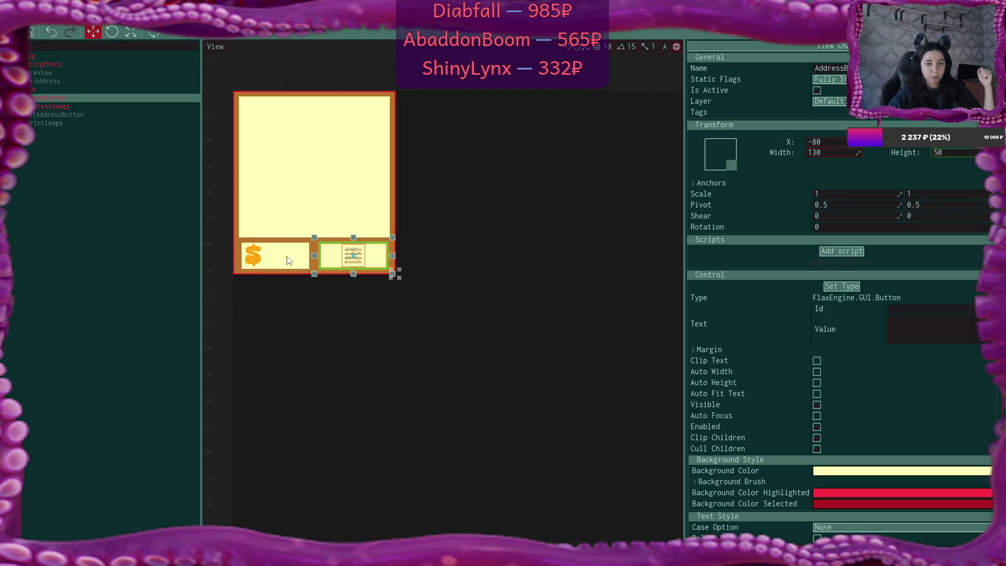
left_click(55, 116)
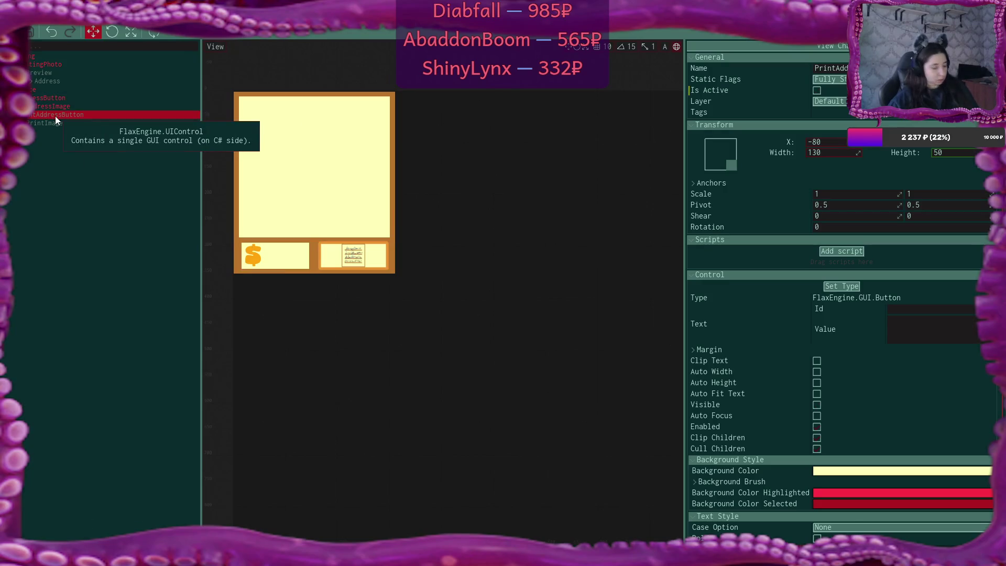
- Duplicate PrintAddressButton and name the copy ShowPlushieButton
key("ctrl+d")
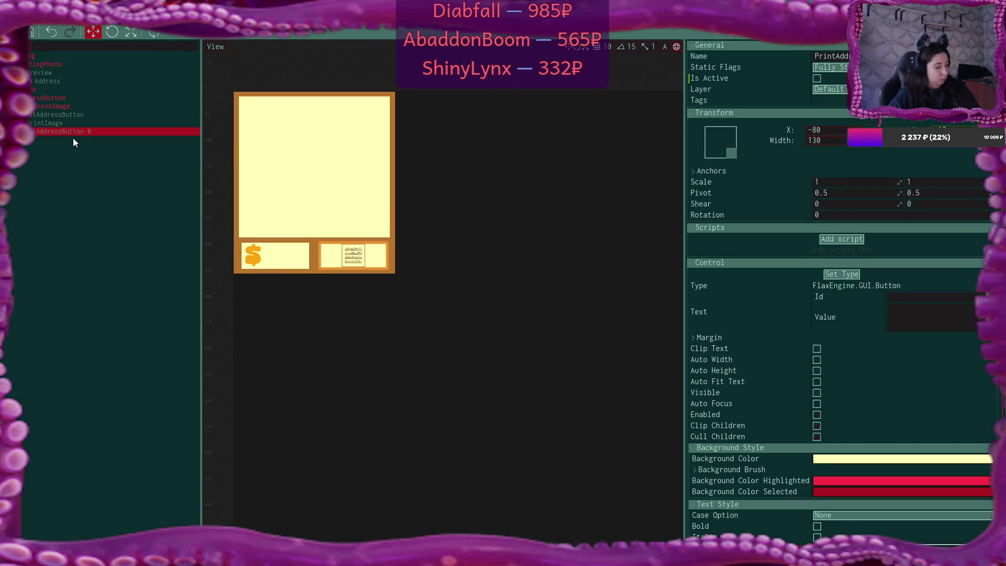
key("F2")
type("ShowP")
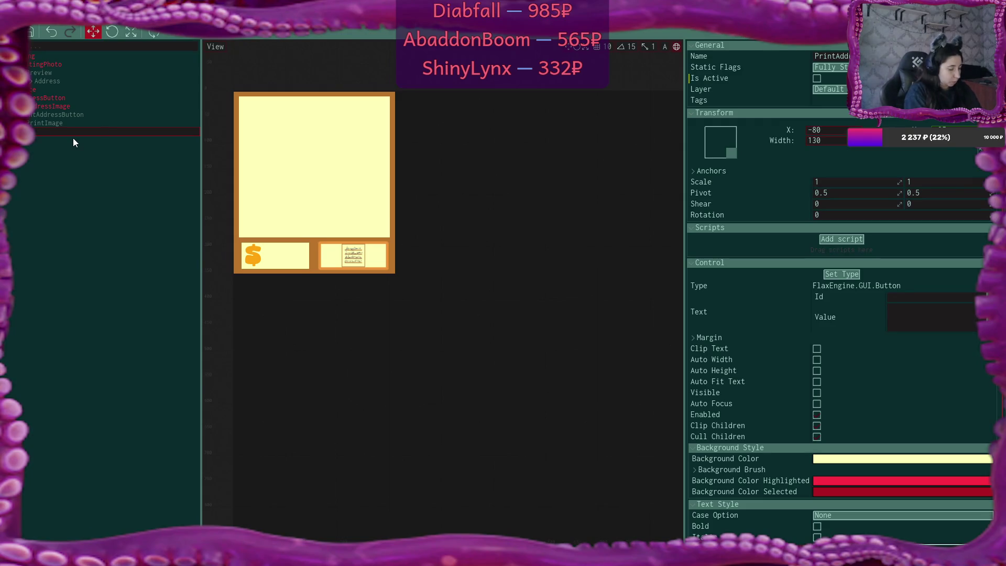
type("shie")
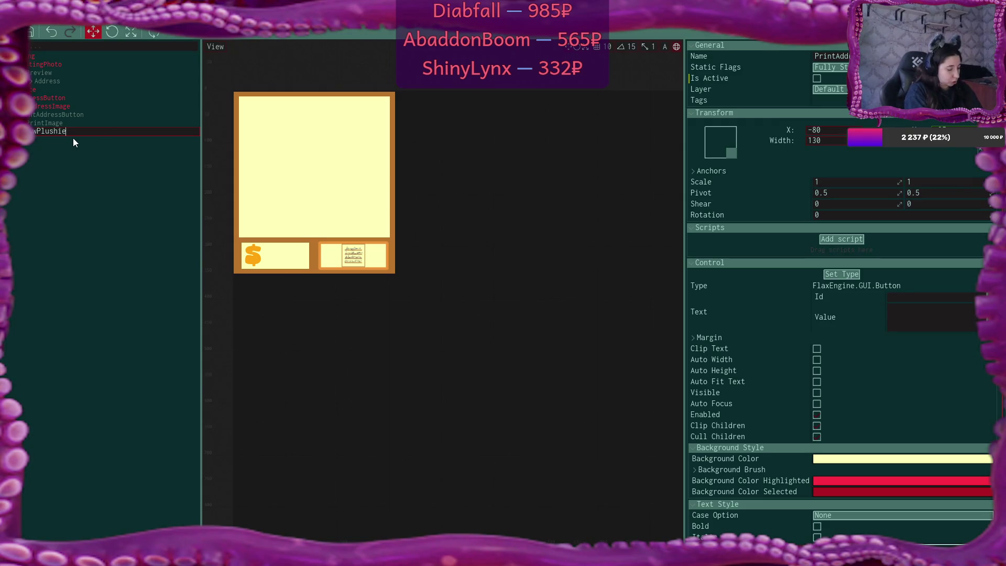
type("Button")
key("Return")
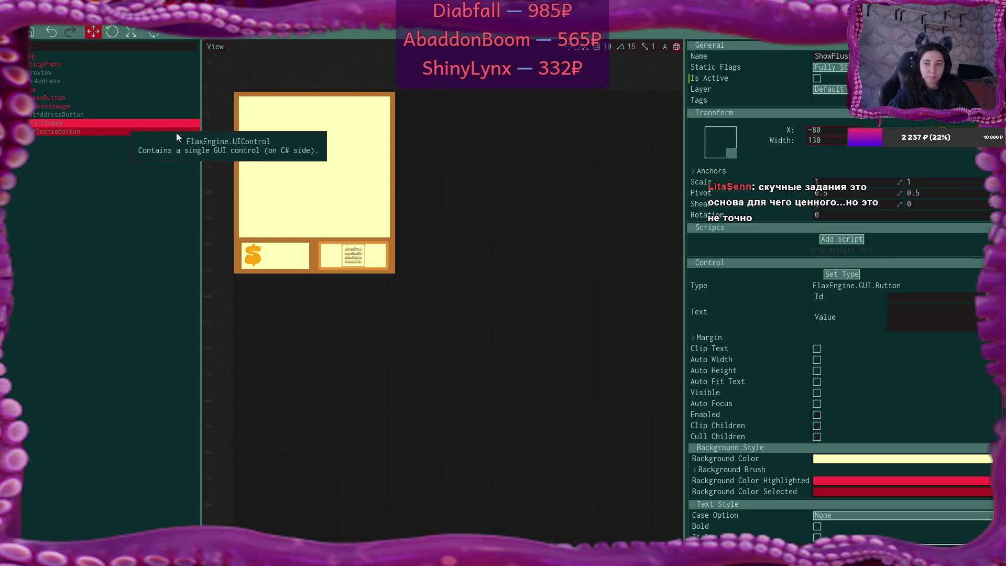
- Anchor ShowPlushieButton bottom-left, make it active, and set its X position to 80
left_click(717, 141)
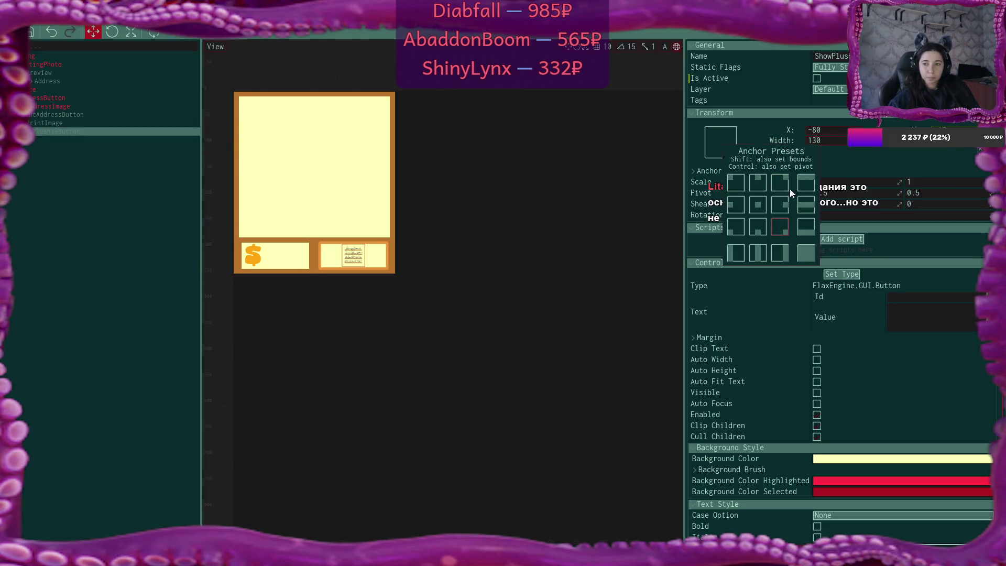
left_click(735, 229)
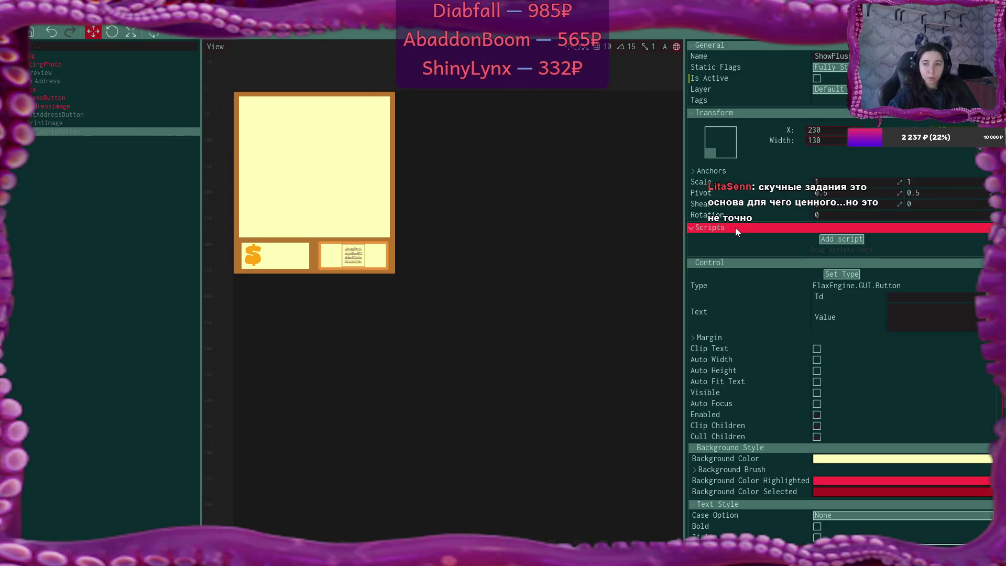
left_click(825, 131)
type("60")
key("Return")
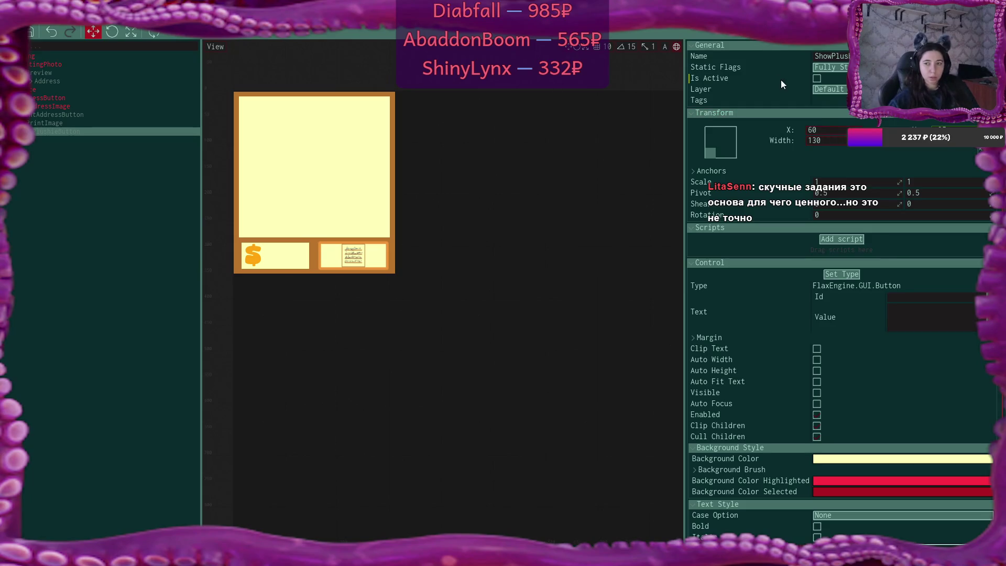
left_click(817, 81)
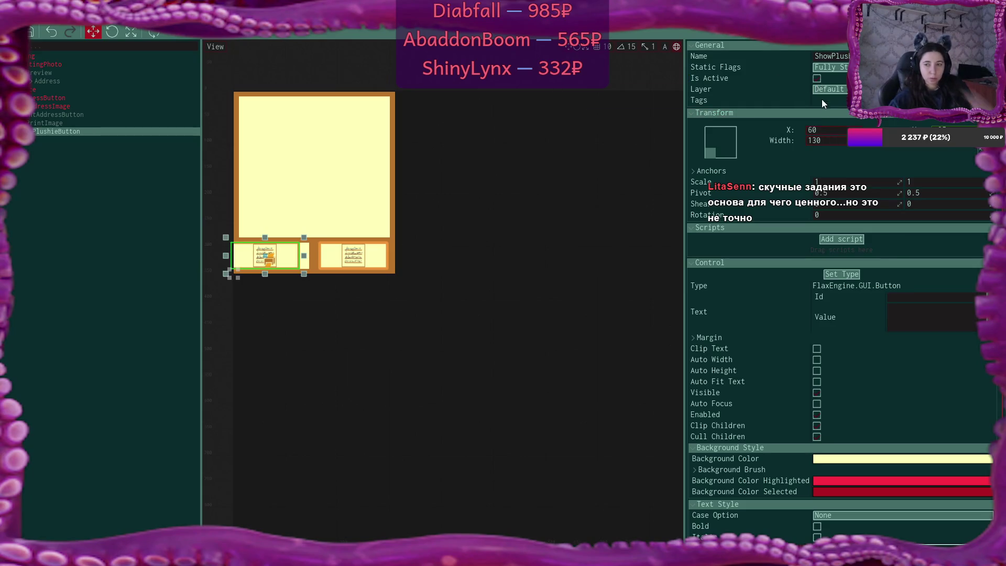
left_click(67, 90)
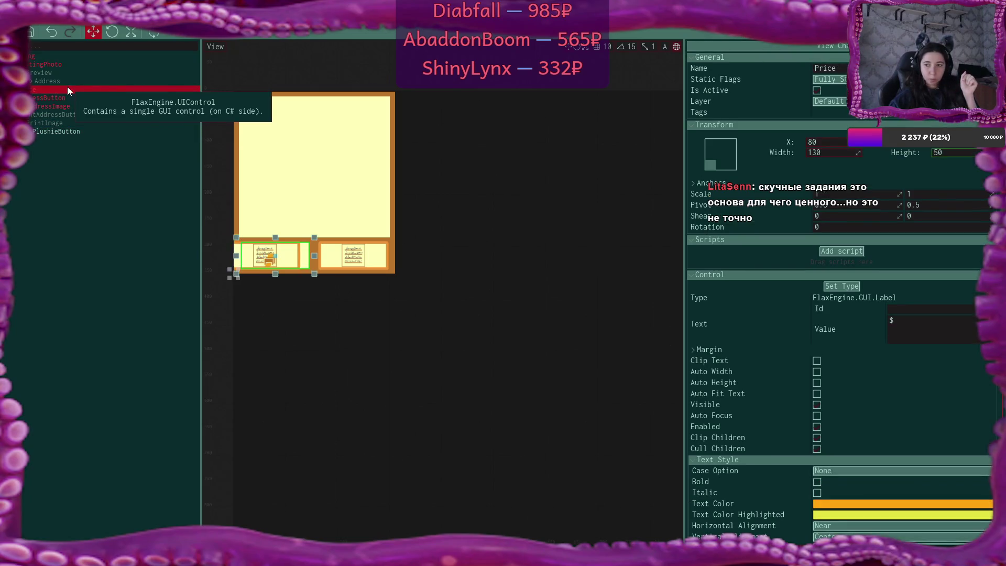
left_click(68, 131)
double_click(834, 128)
type("80")
key("Return")
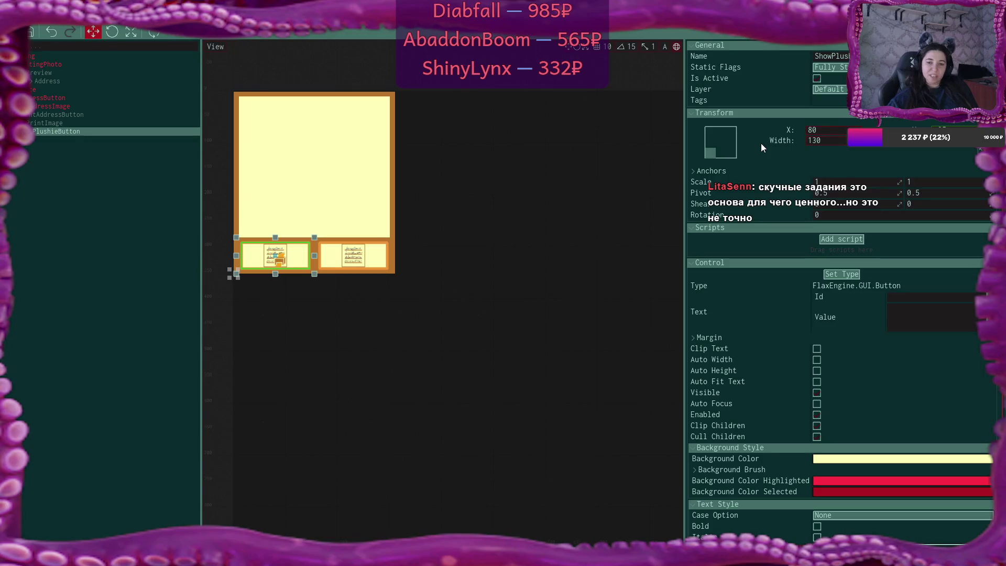
- Rename the ShowPlushieButton's PrintImage child to PlushieImage
double_click(95, 131)
left_click(97, 140)
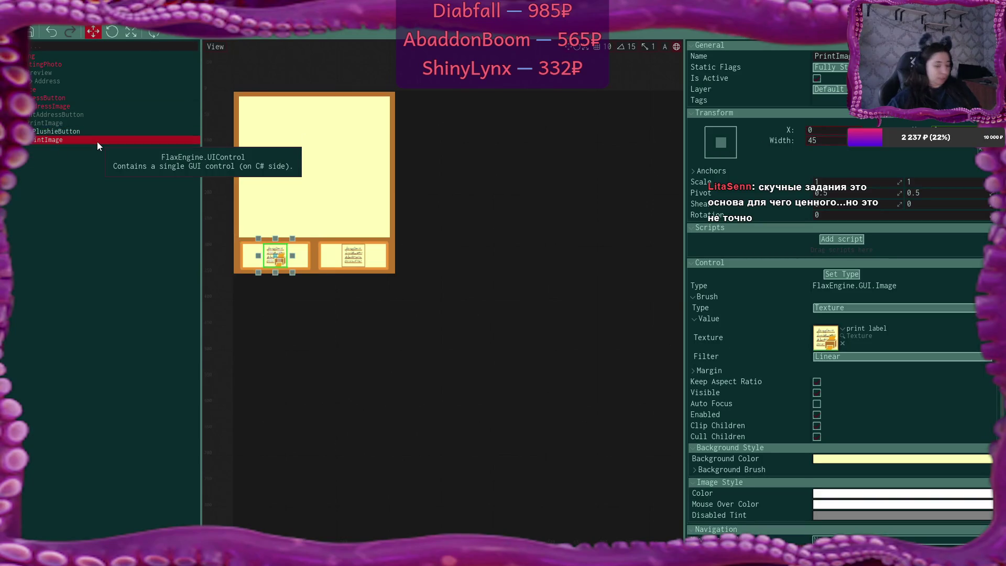
left_click(97, 141)
key("BackSpace")
key("BackSpace")
key("BackSpace")
type("Plushie")
key("Return")
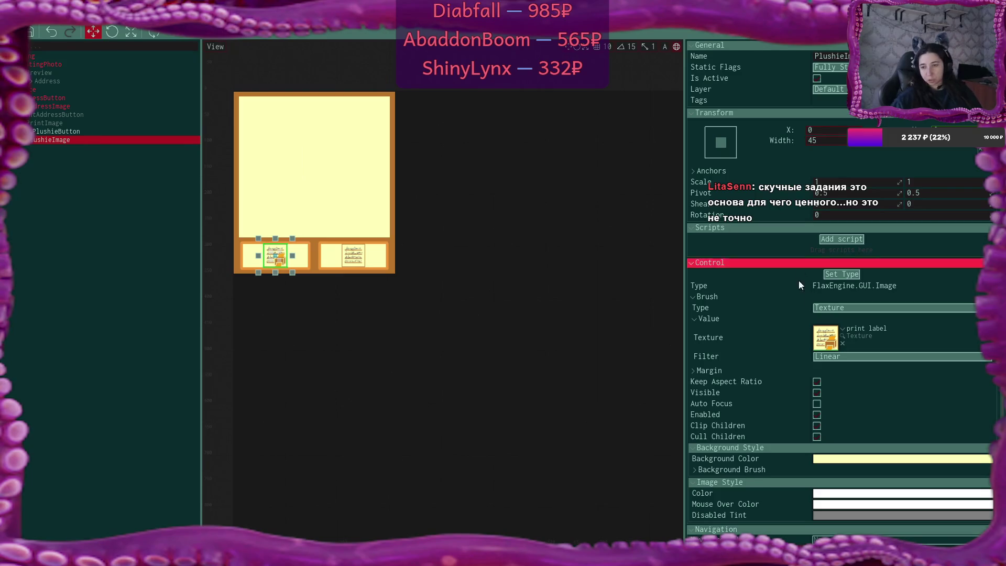
- Assign the plushie texture to PlushieImage
left_click(843, 329)
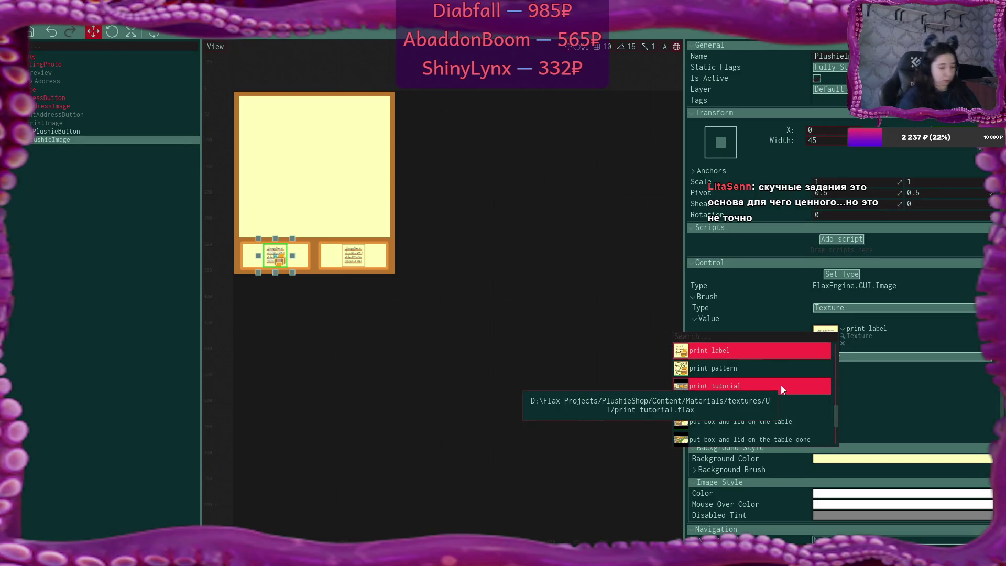
type("plush")
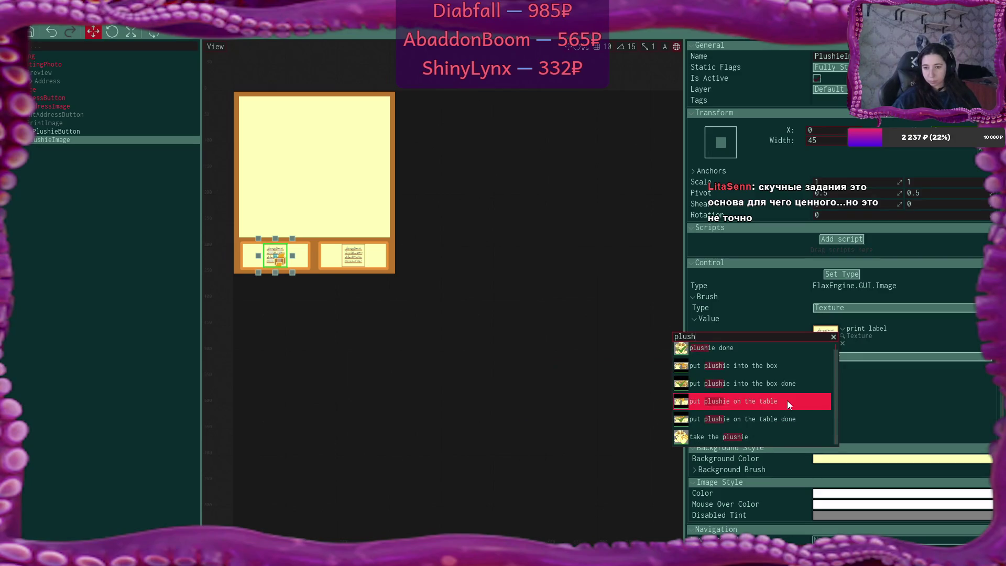
scroll(807, 398, "up", 1)
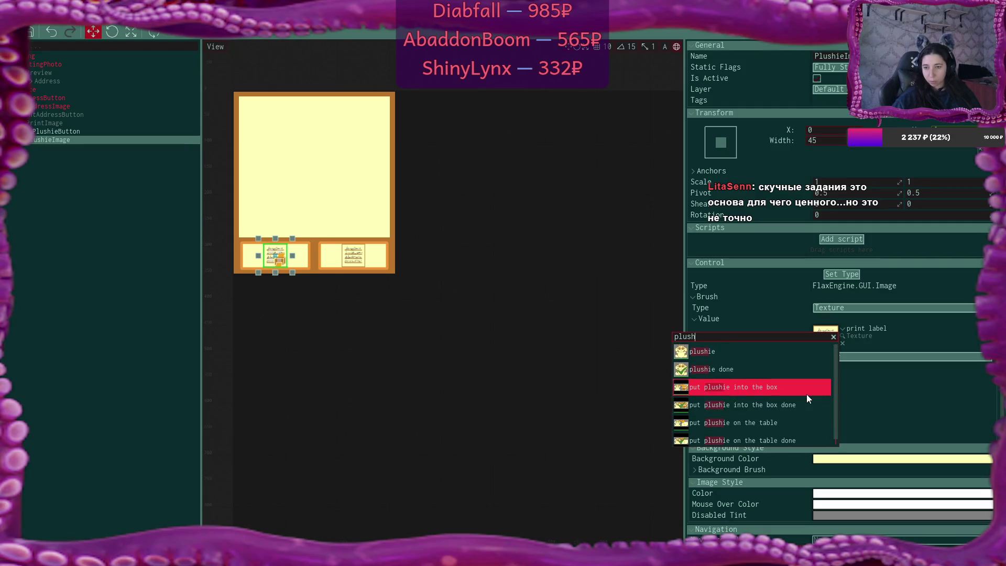
left_click(693, 357)
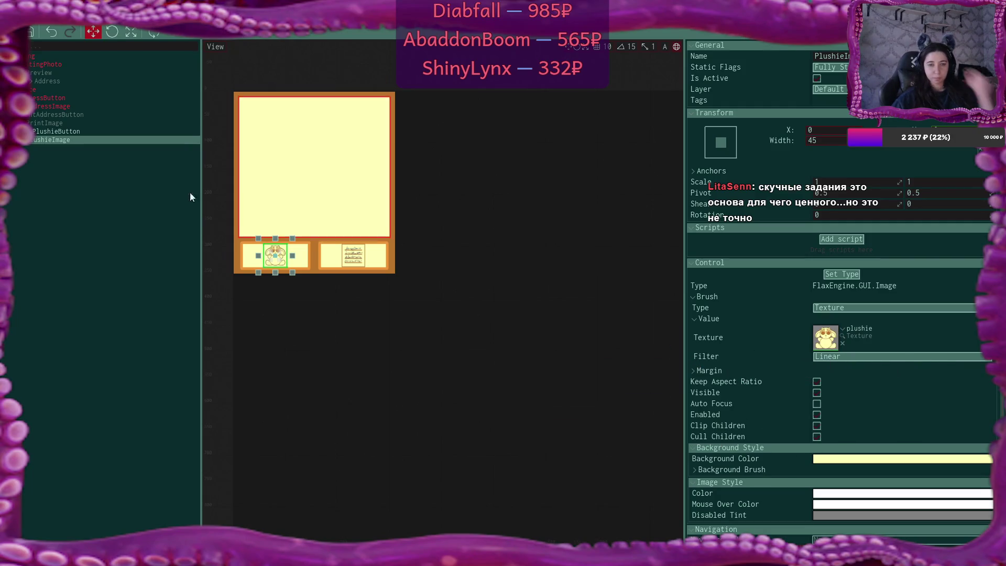
left_click(65, 131)
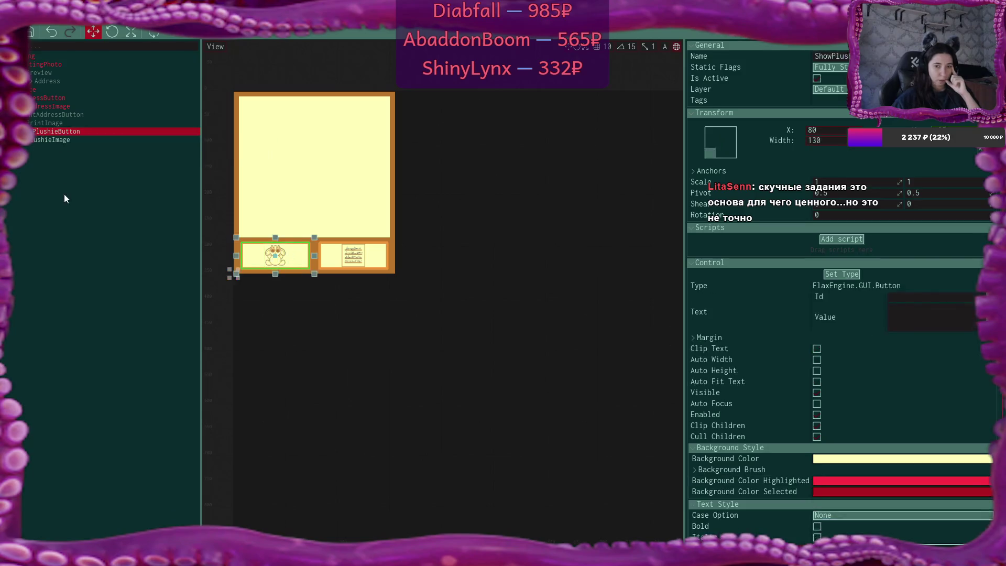
- Untick Is Active on ShowPlushieButton so the price shows in the left slot
left_click(110, 229)
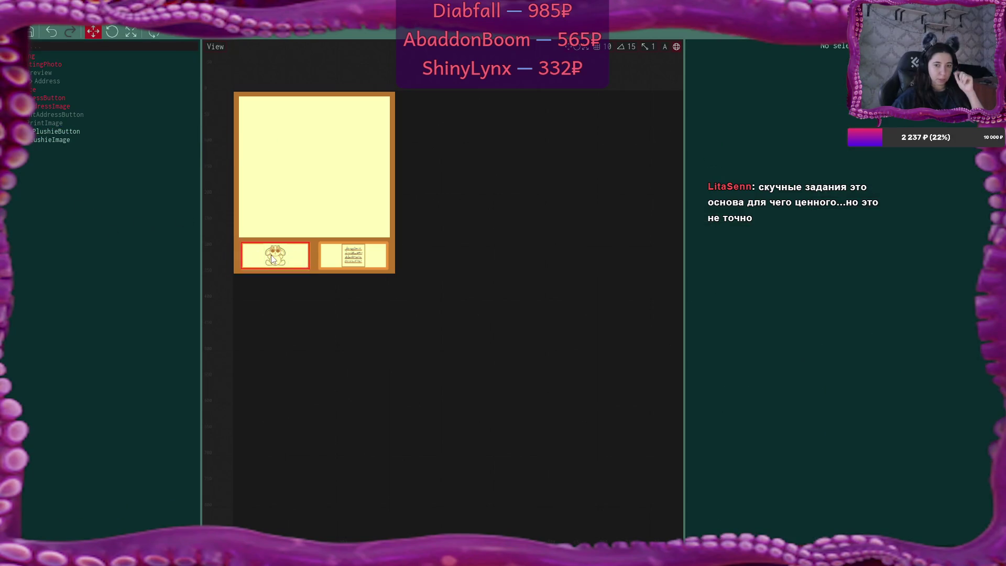
left_click(55, 132)
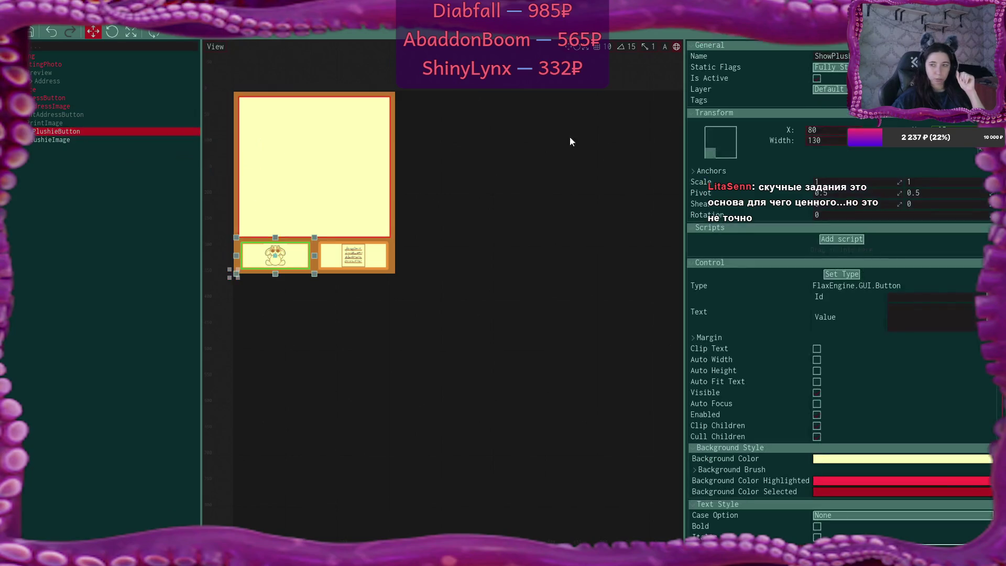
left_click(816, 78)
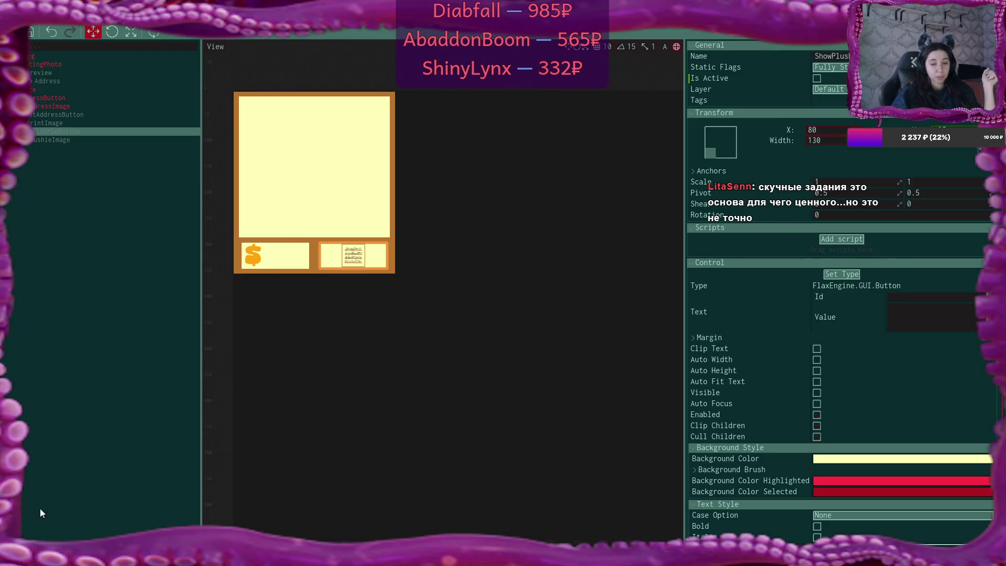
left_click(13, 557)
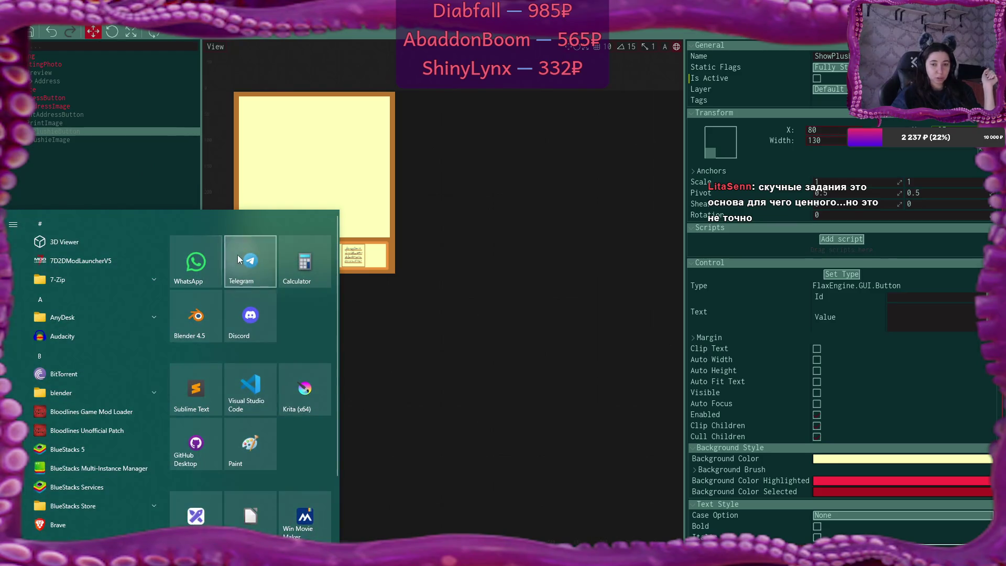
- Dismiss the Windows Start menu to return to the Flax editor
left_click(238, 255)
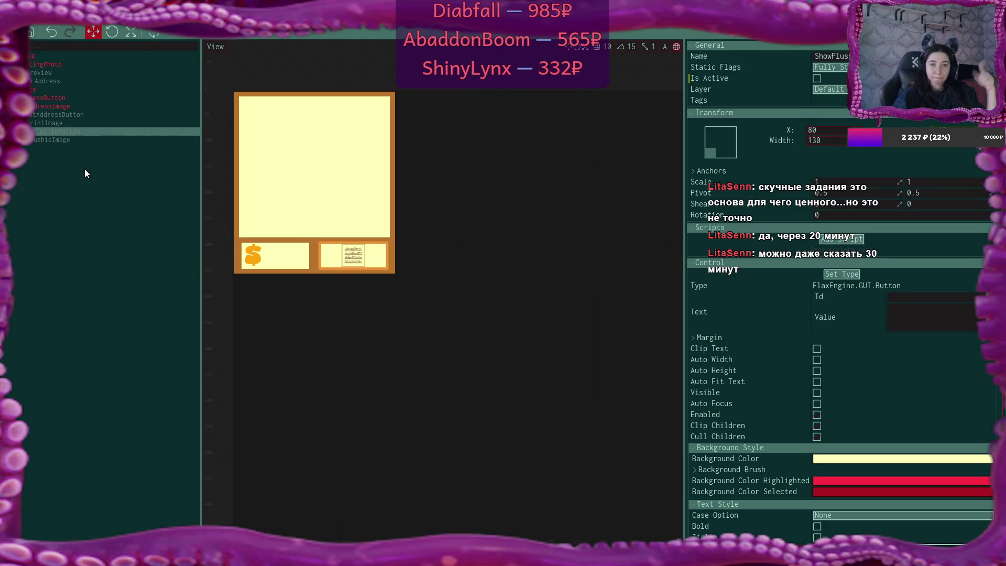
- Rename the store interface's Grid element to Listings
left_click(30, 33)
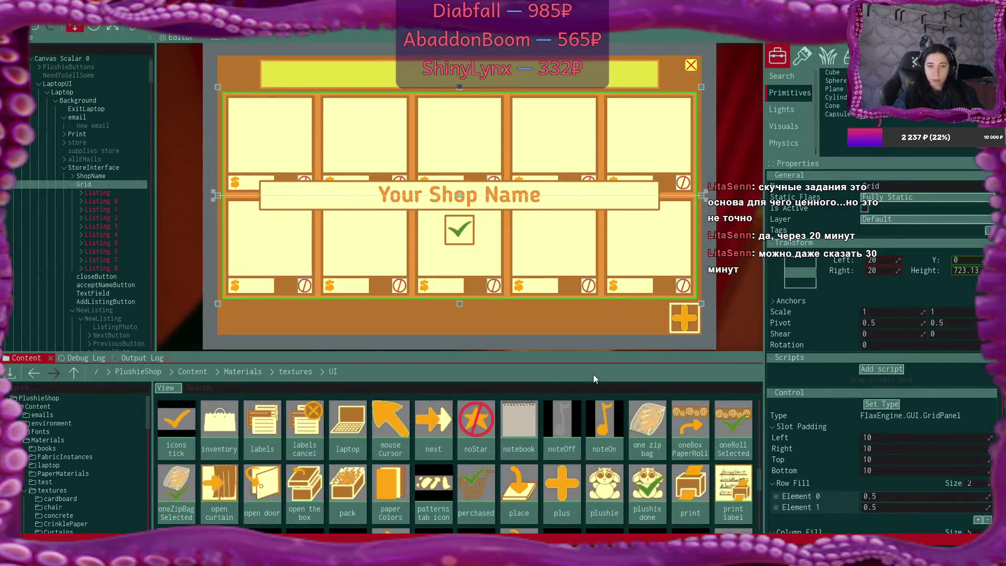
left_click(84, 184)
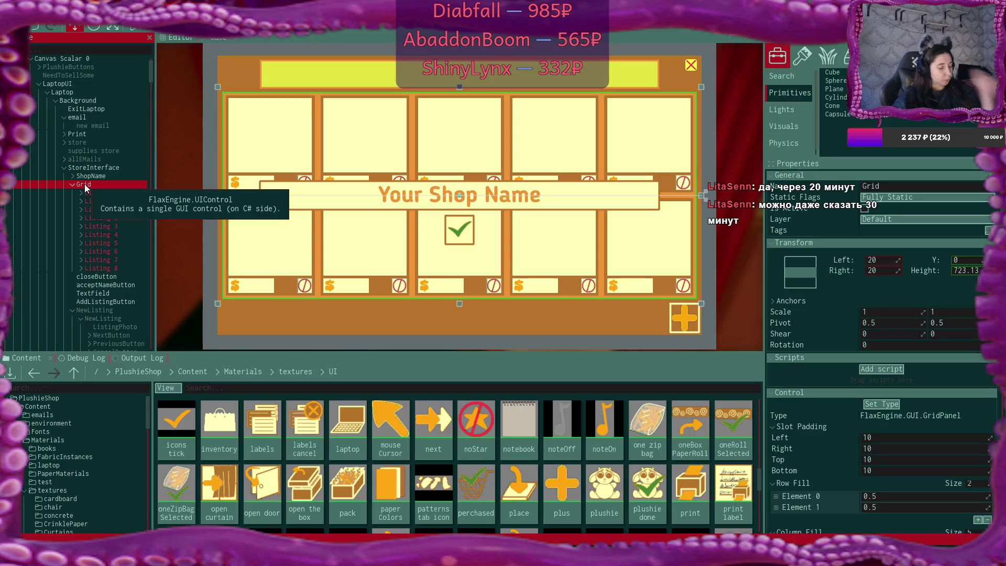
left_click(88, 194)
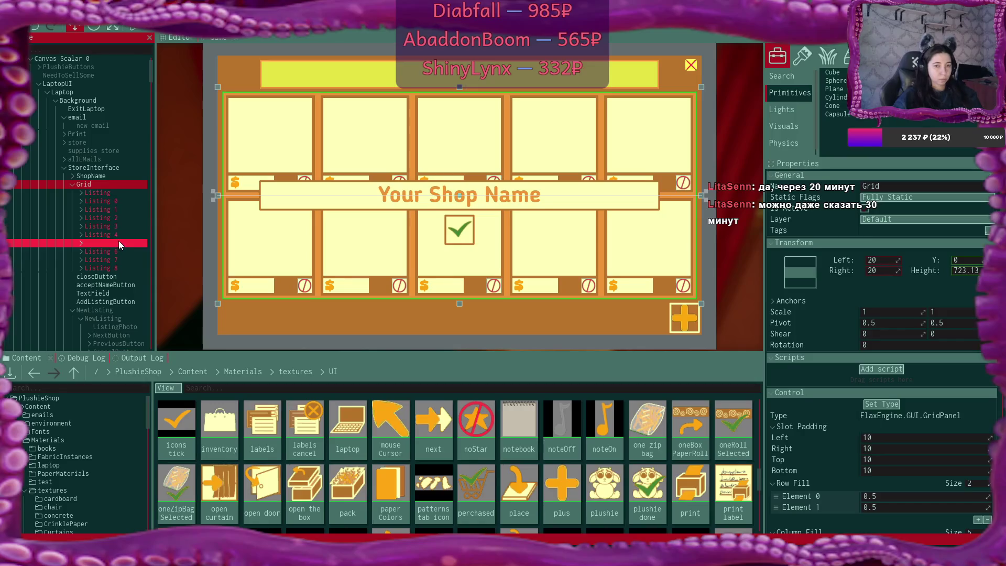
key("F2")
type("L")
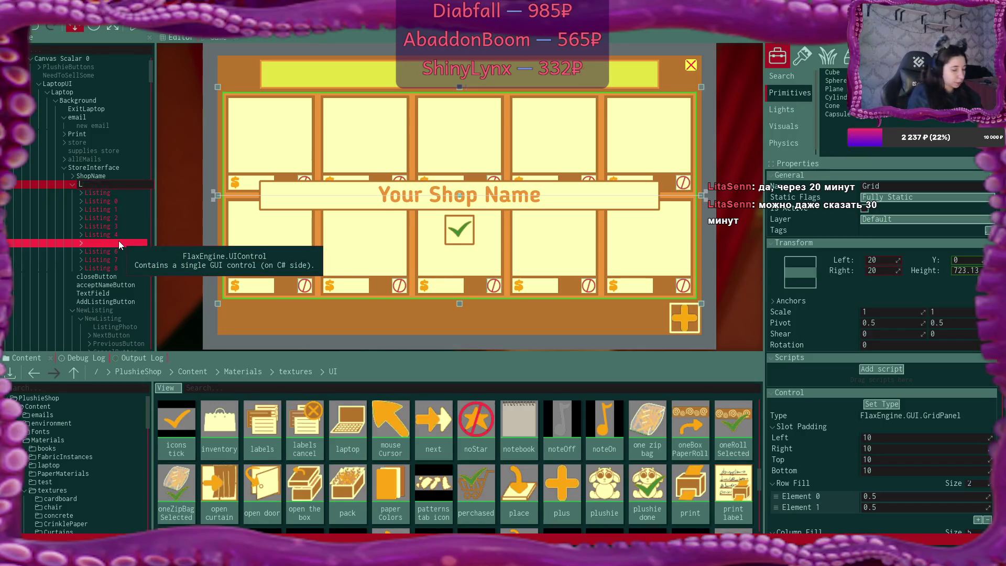
type("istings")
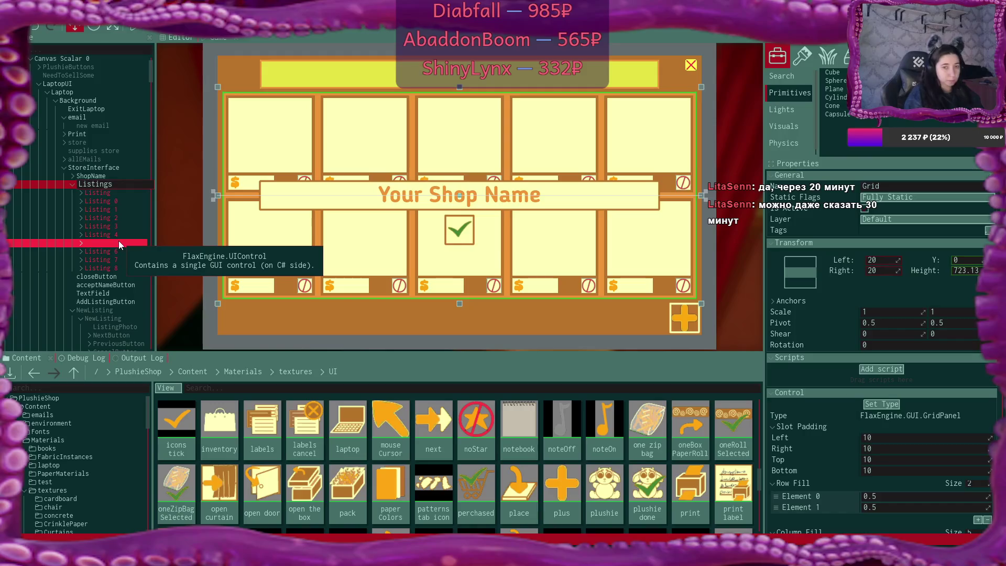
key("Return")
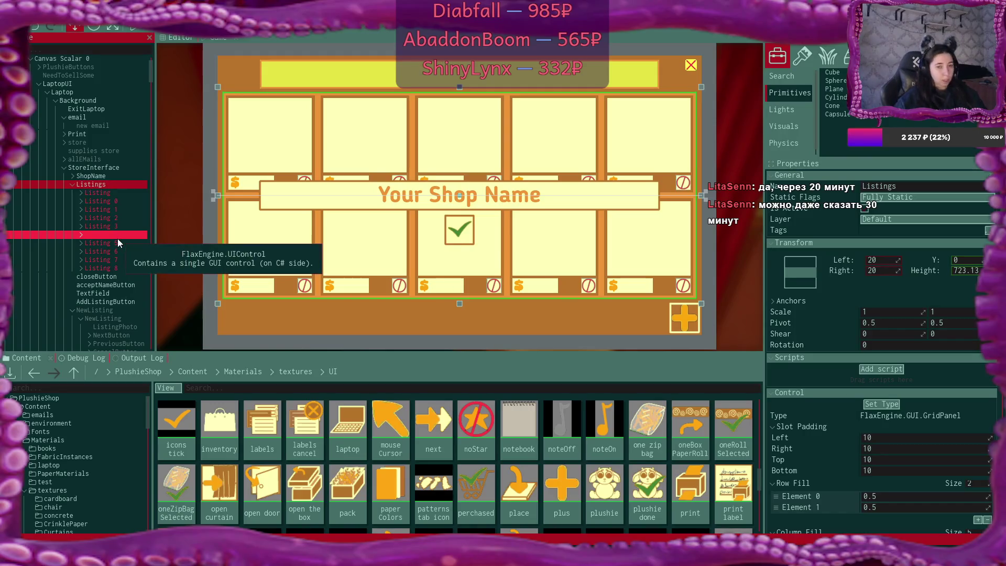
- Duplicate the Listings grid and rename the copy SoldListings
key("ctrl+d")
scroll(116, 260, "up", 2)
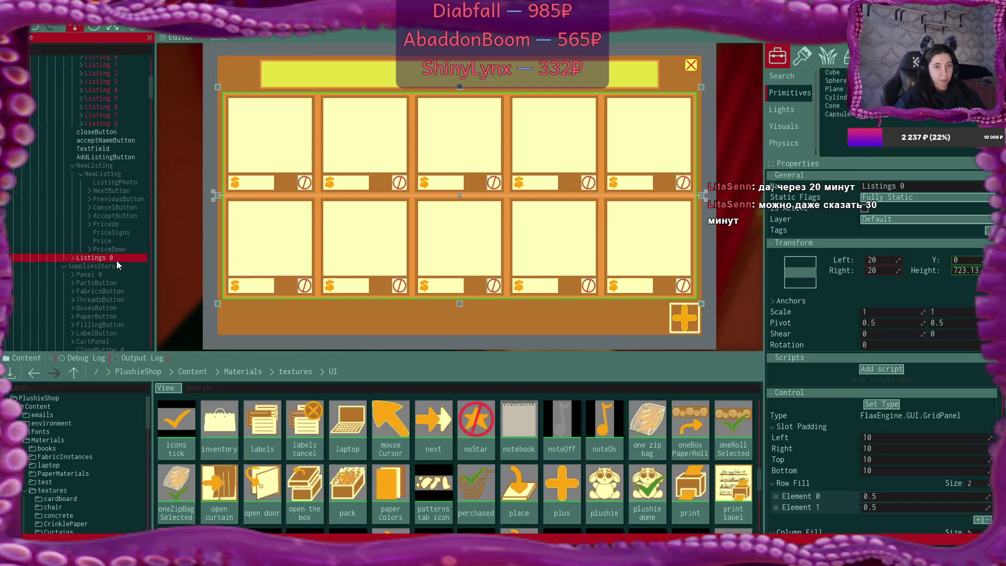
scroll(118, 264, "down", 3)
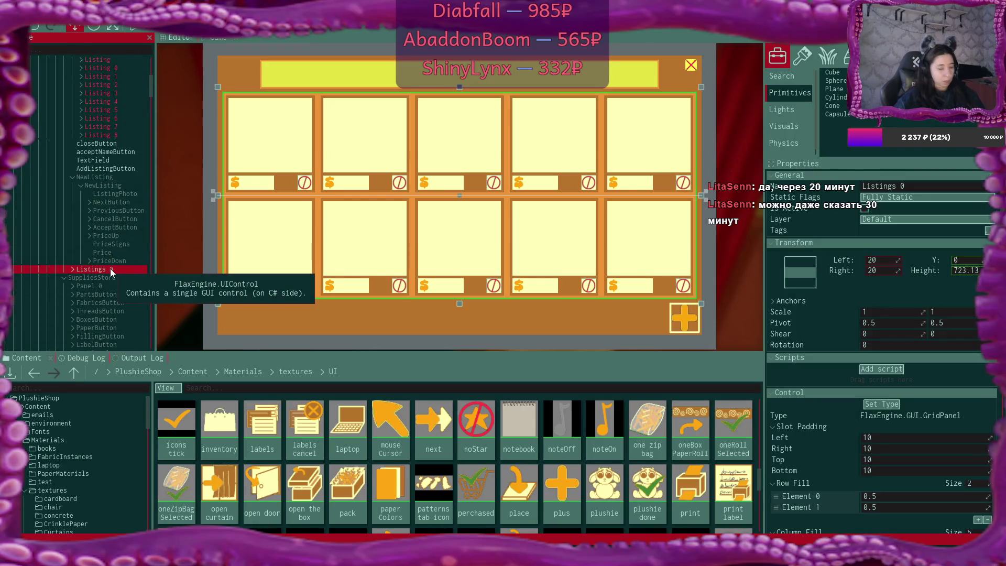
left_click(116, 269)
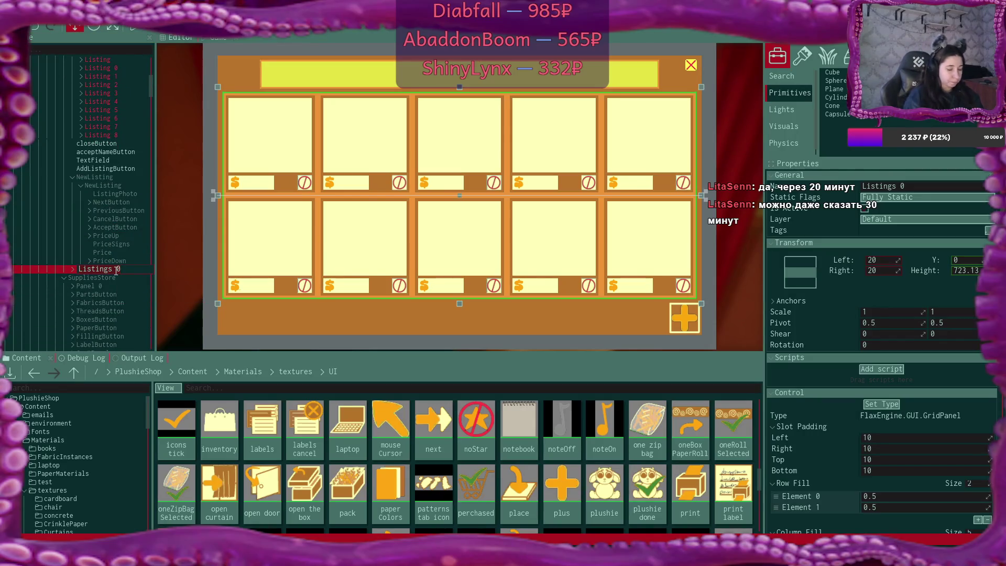
type("Sold")
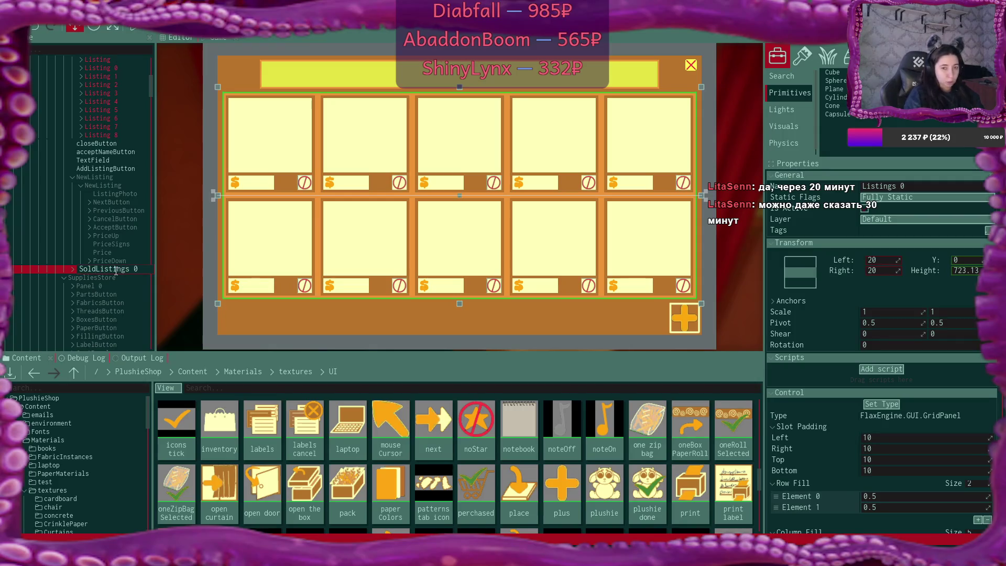
key("Return")
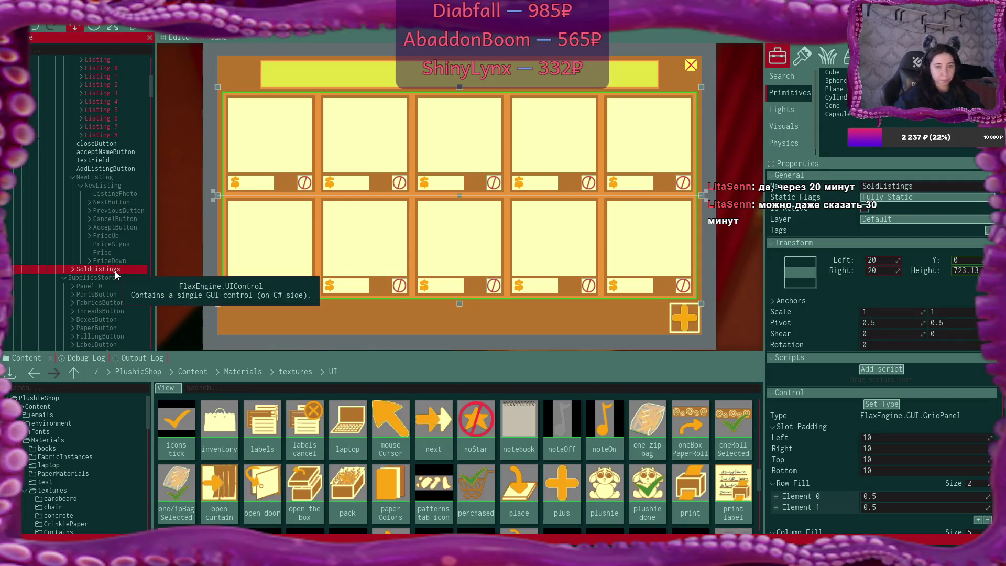
- Delete all the copied Listing panels from SoldListings
left_click(73, 269)
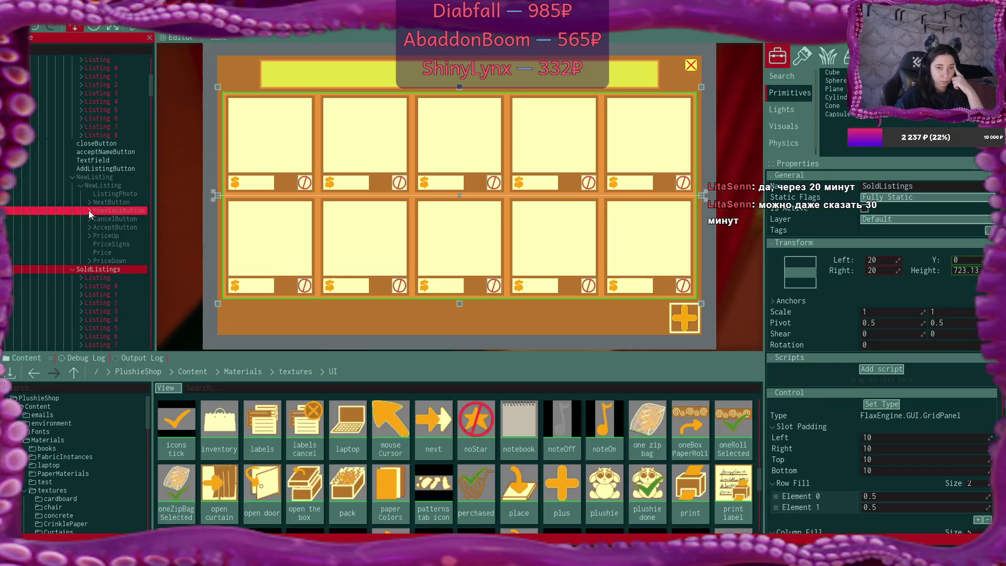
scroll(116, 210, "down", 3)
left_click(117, 200)
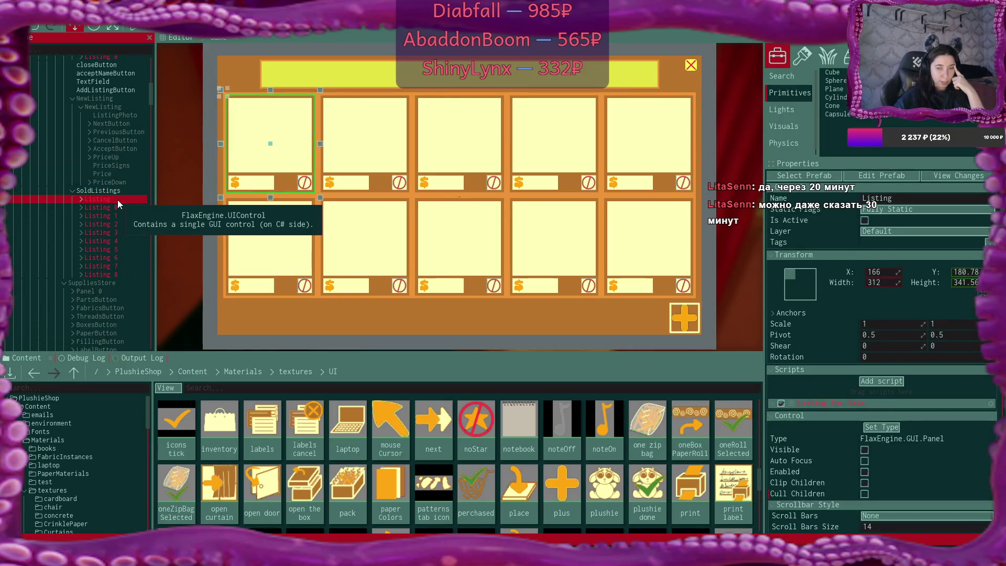
left_click(124, 273, "shift")
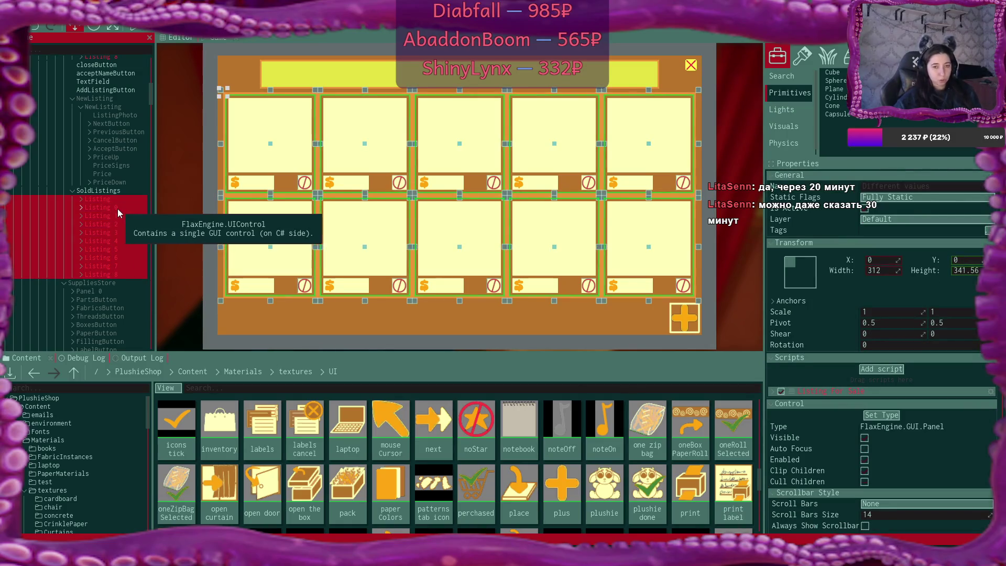
key("Delete")
- Drag the Sold Listing prefab from Content/UIPrefabs into SoldListings
left_click(109, 191)
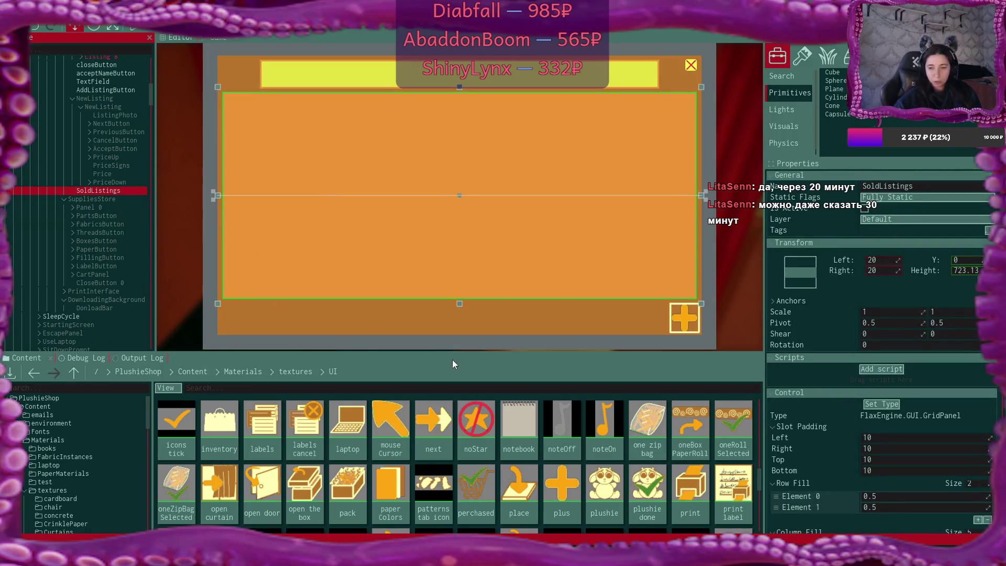
left_click(200, 372)
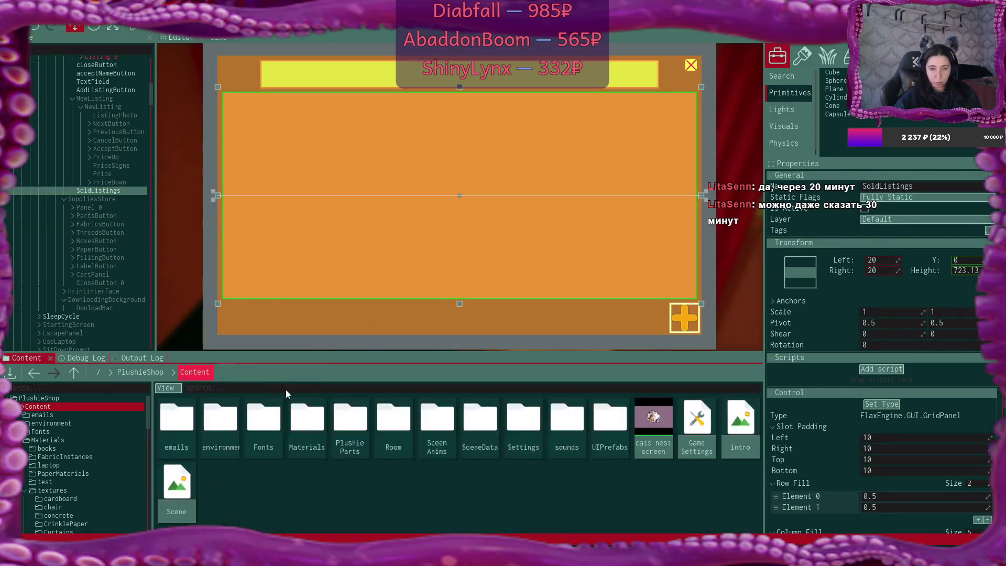
double_click(601, 427)
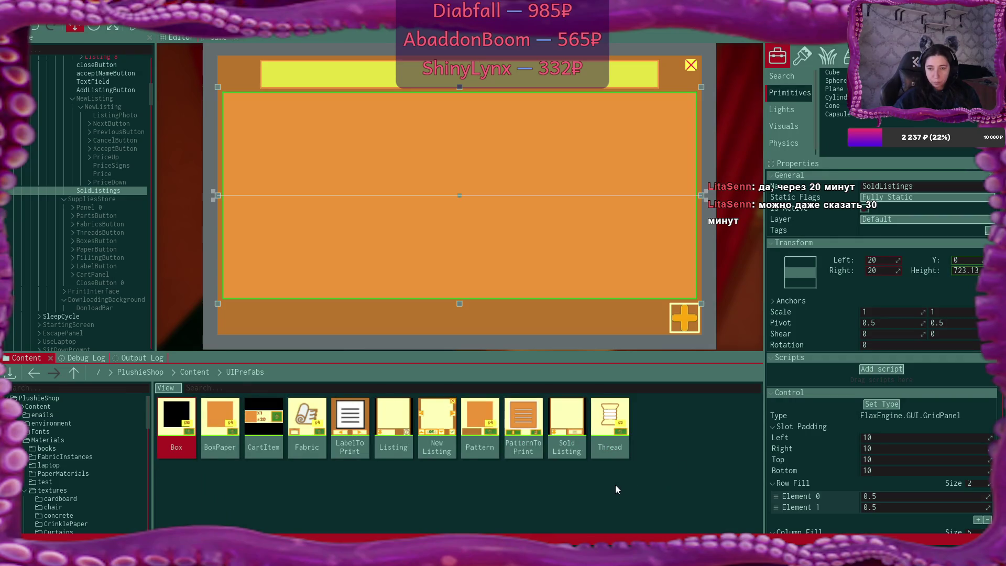
mouse_move(567, 422)
left_mouse_down()
mouse_move(681, 437)
mouse_move(501, 405)
mouse_move(156, 207)
mouse_move(106, 190)
left_mouse_up()
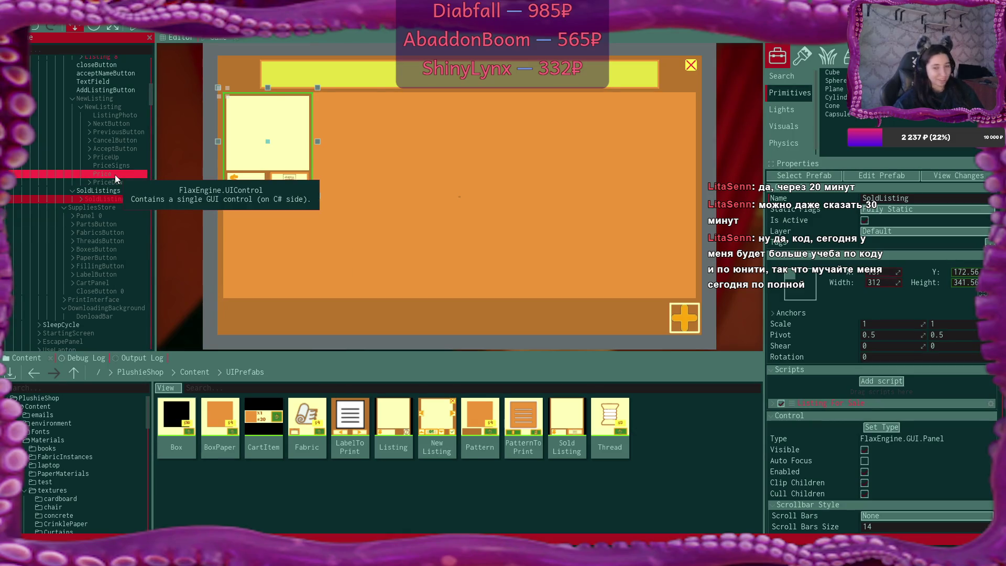
- Duplicate SoldListing until SoldListing through SoldListing 8 fill the grid
key("ctrl+d")
key("ctrl+d")
key("ctrl+d")
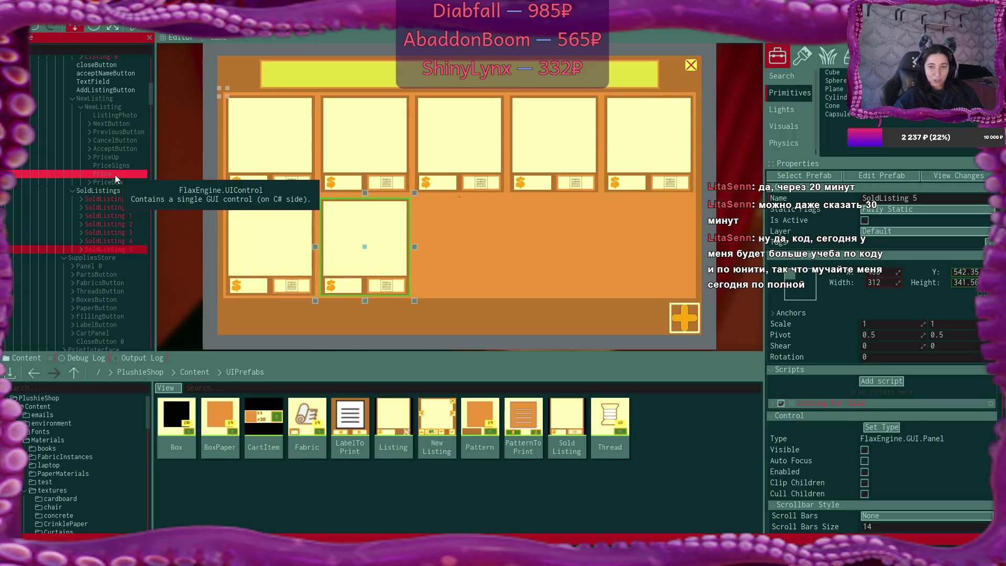
key("ctrl+d")
key("ctrl+d")
key("ctrl+d")
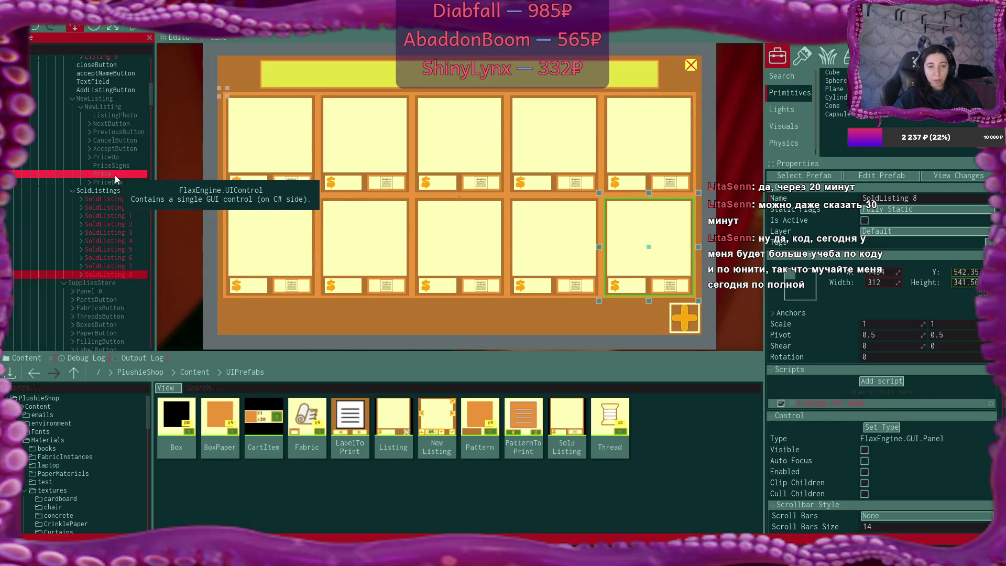
left_click(109, 191)
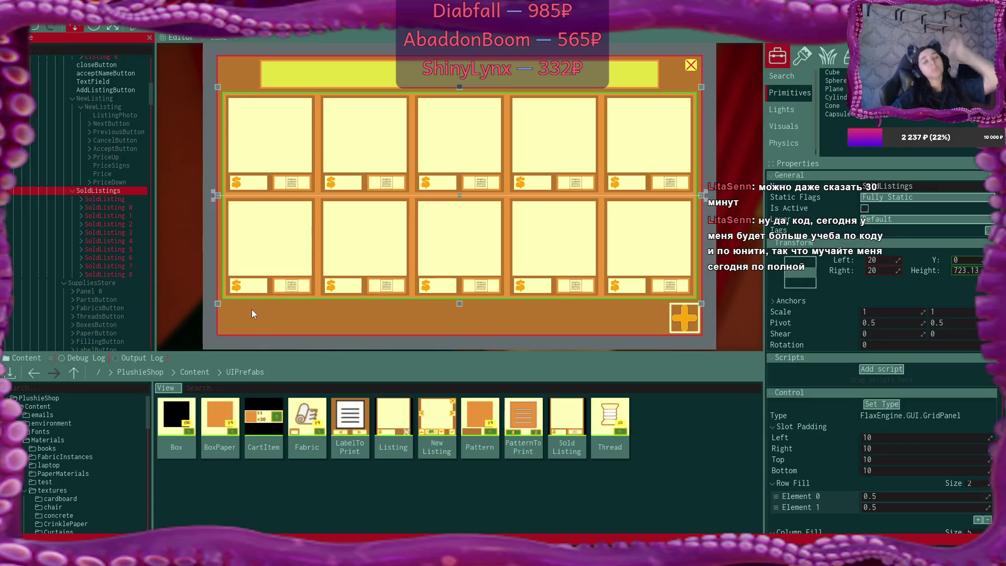
- Untick Is Active on SoldListings and collapse it in the Scene tree
left_click(866, 210)
left_click(867, 209)
left_click(74, 190)
left_click(73, 190)
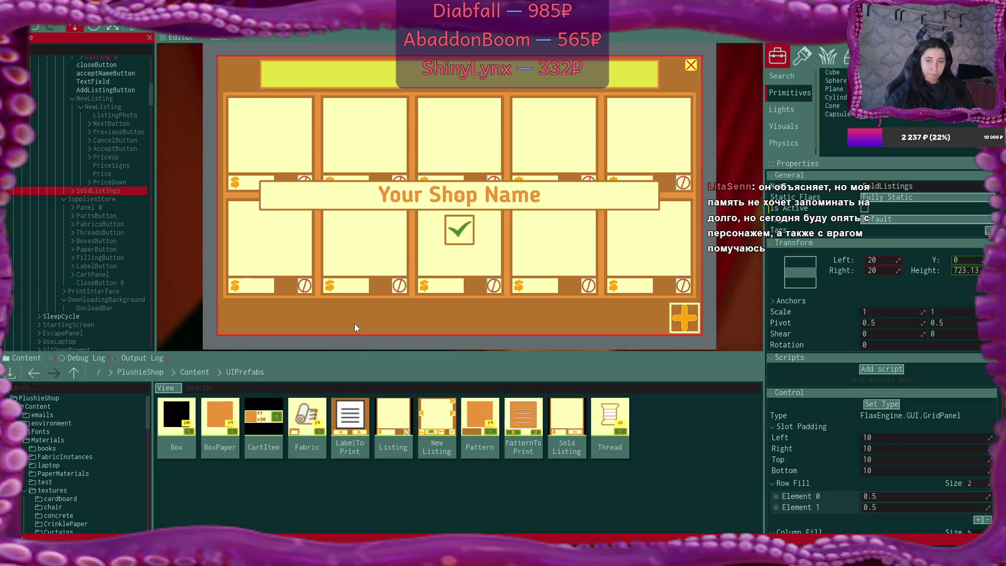
- Move SoldListings in the scene tree to sit right after the Listings grid
left_click(676, 314)
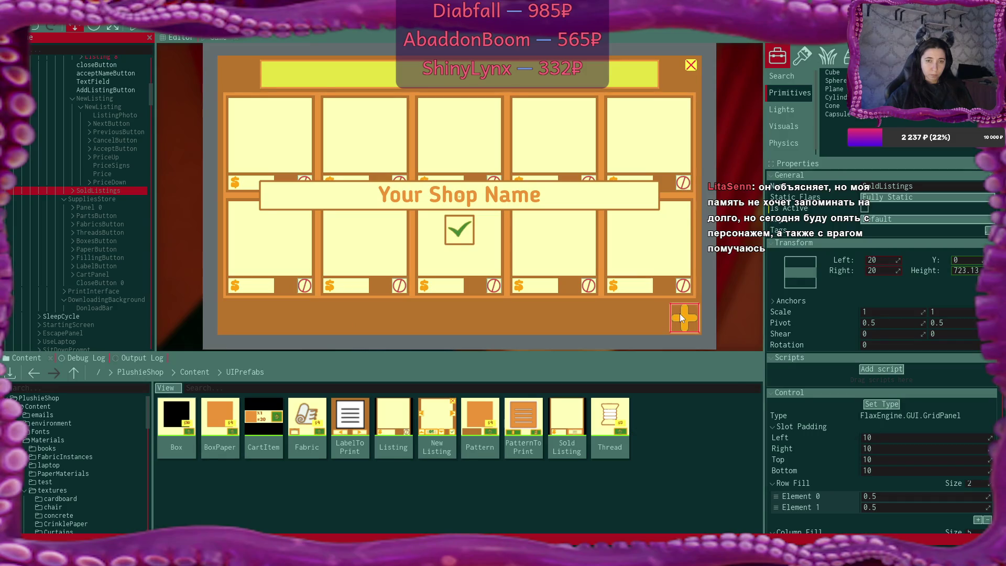
left_click(680, 313)
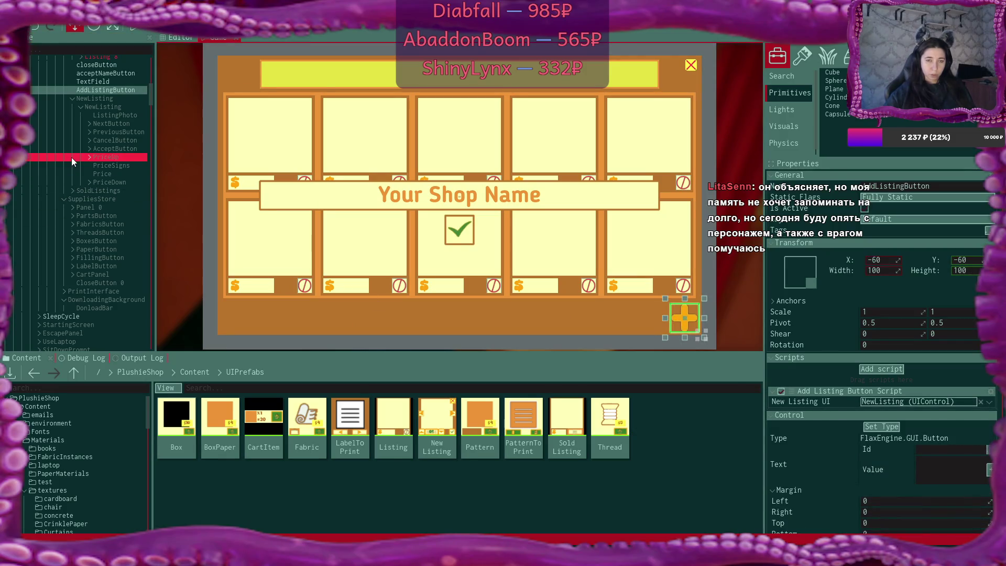
scroll(71, 157, "up", 1)
left_click(72, 126)
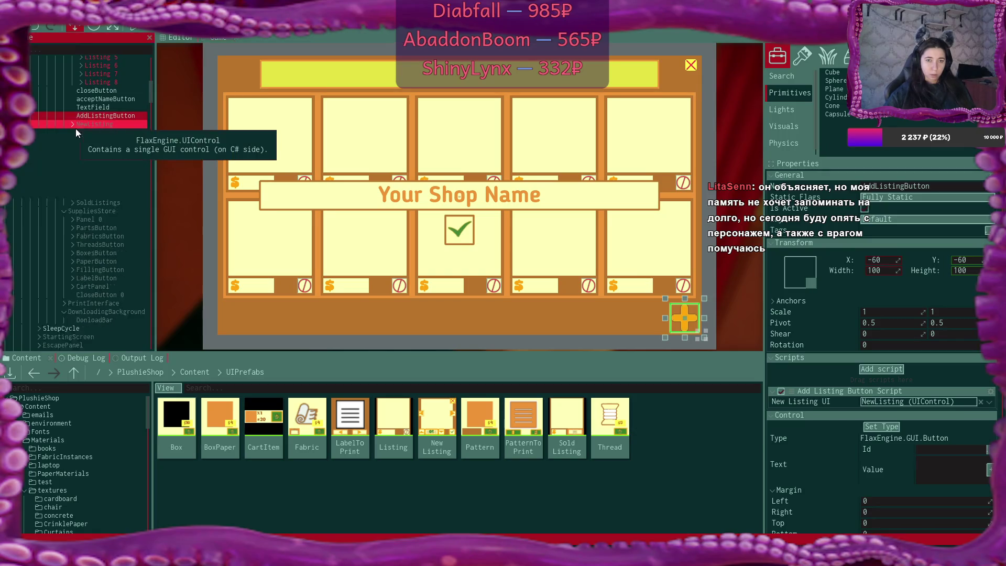
scroll(115, 160, "up", 2)
scroll(92, 204, "up", 4)
left_click_drag(82, 290, 81, 247)
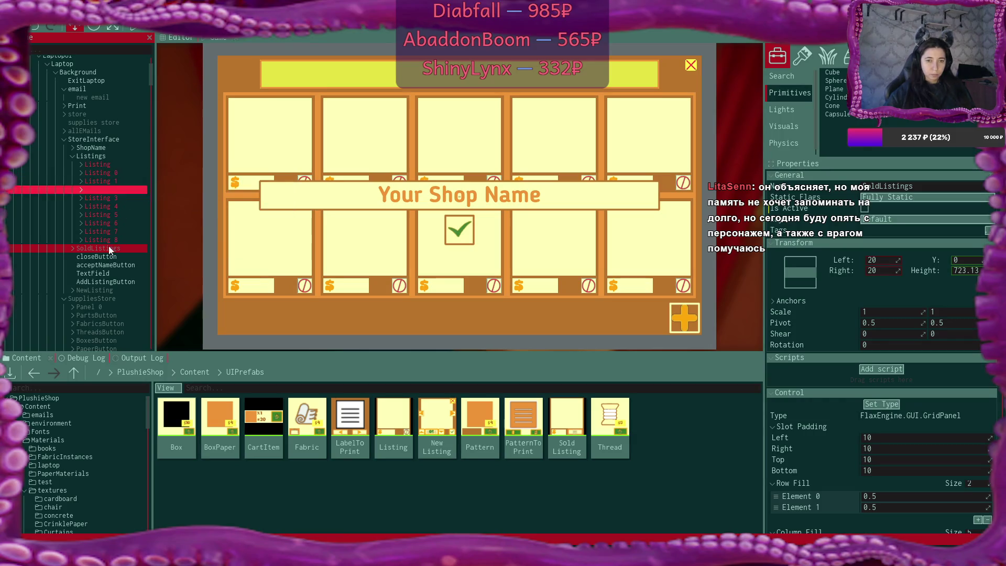
- Duplicate AddListingButton and start renaming the copy to 'GoToSold'
left_click(107, 283)
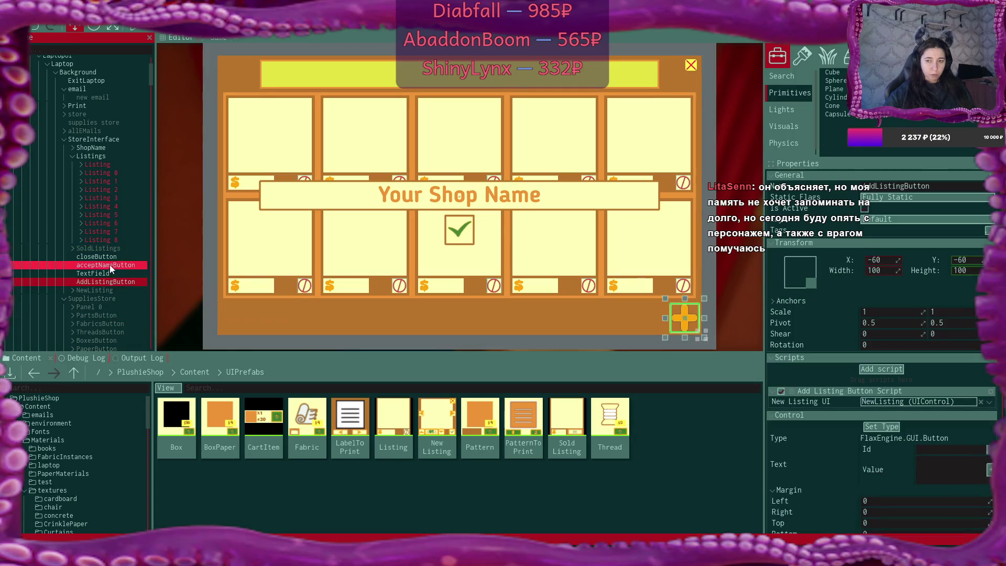
key("ctrl+d")
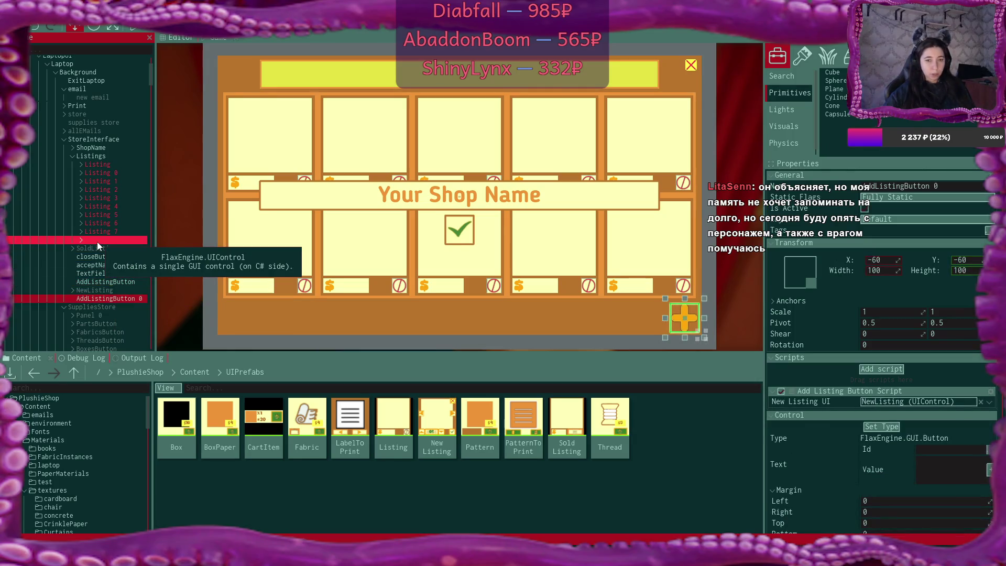
key("F2")
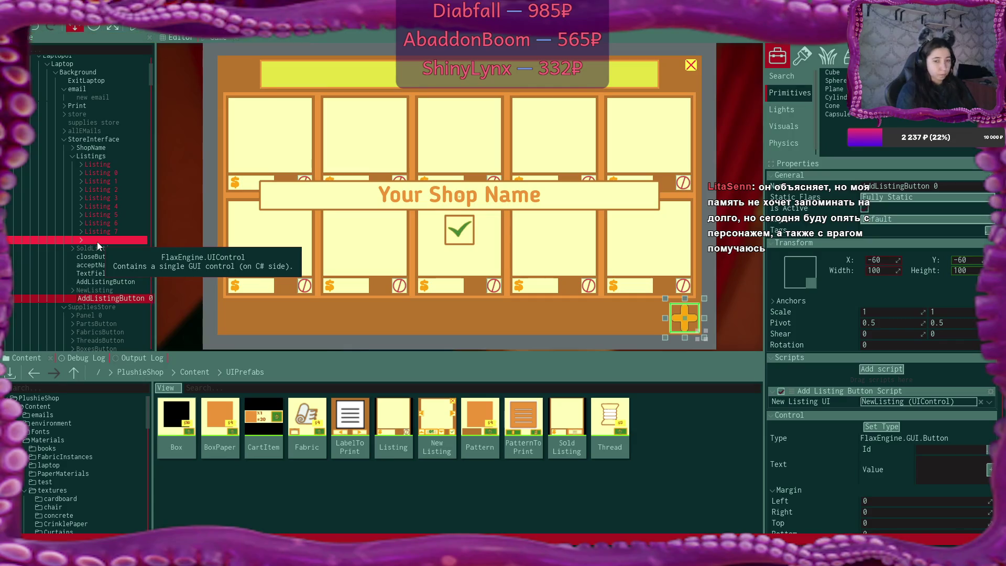
type("GoT")
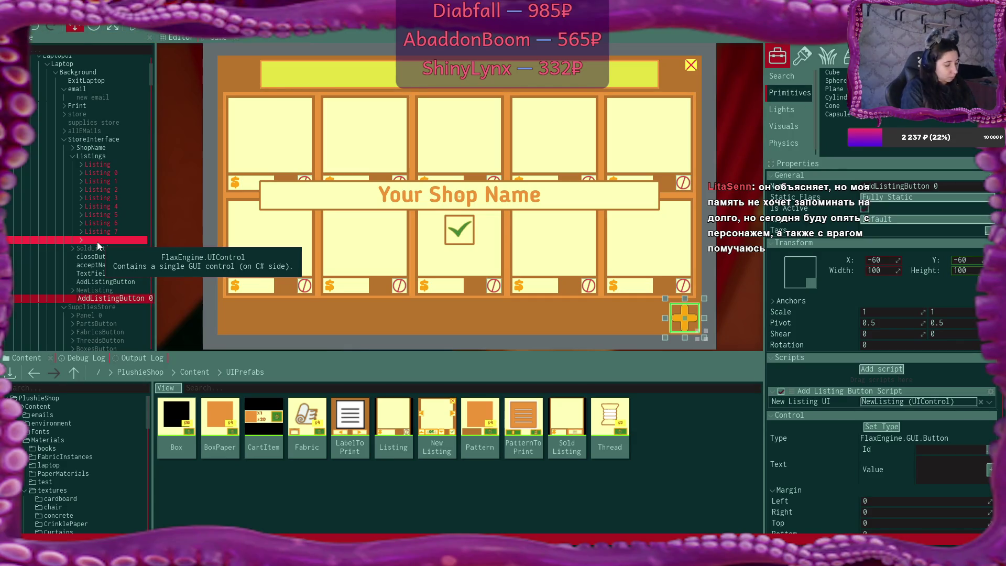
type("oSold")
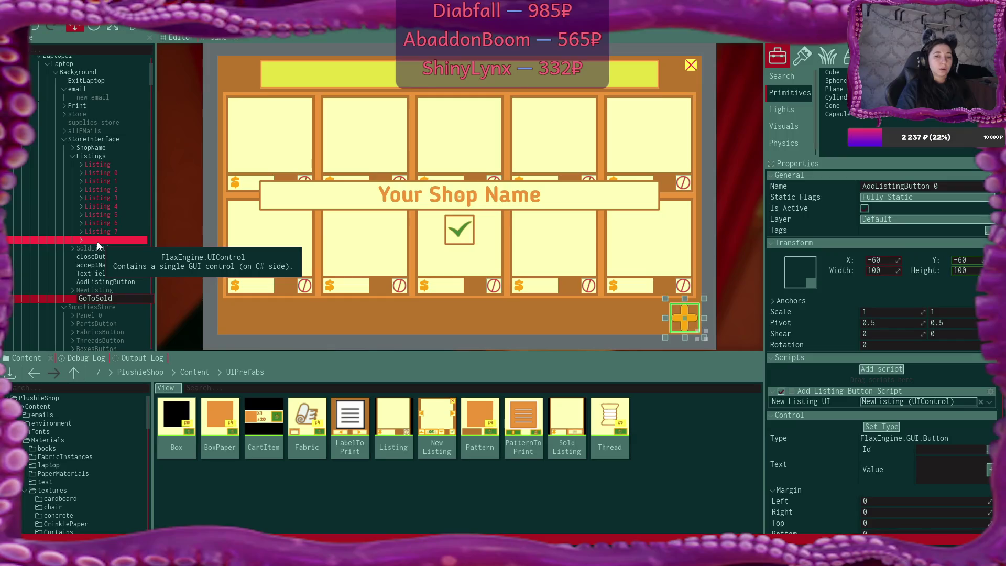
- Finish naming the copy GoToSoldItems and anchor it to the bottom-left
type("Items")
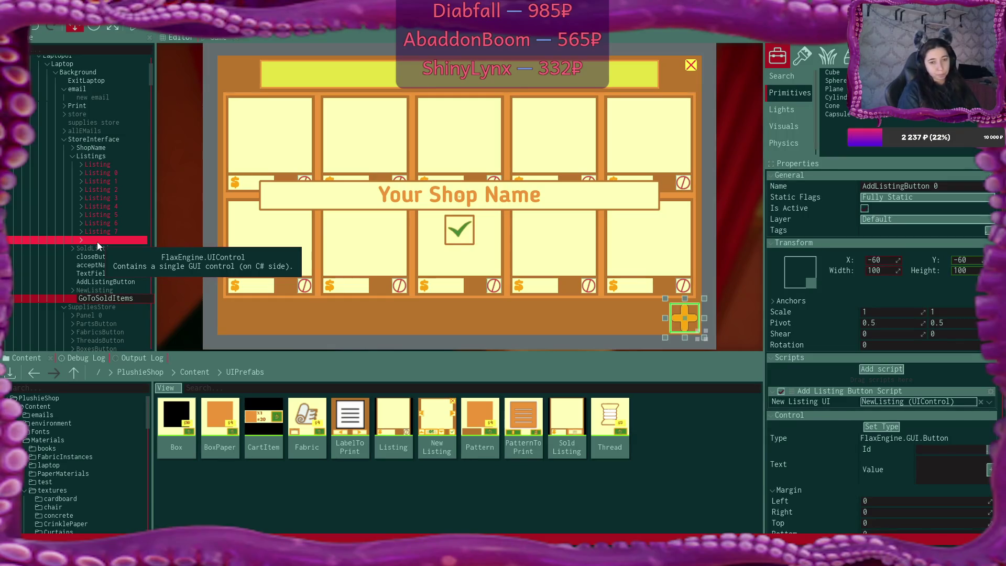
key("Return")
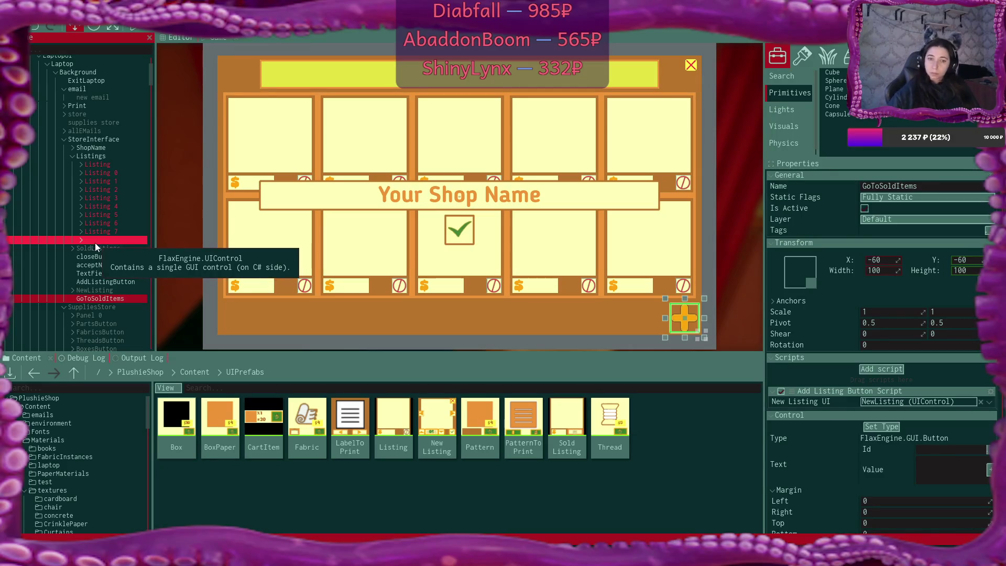
left_click(810, 269)
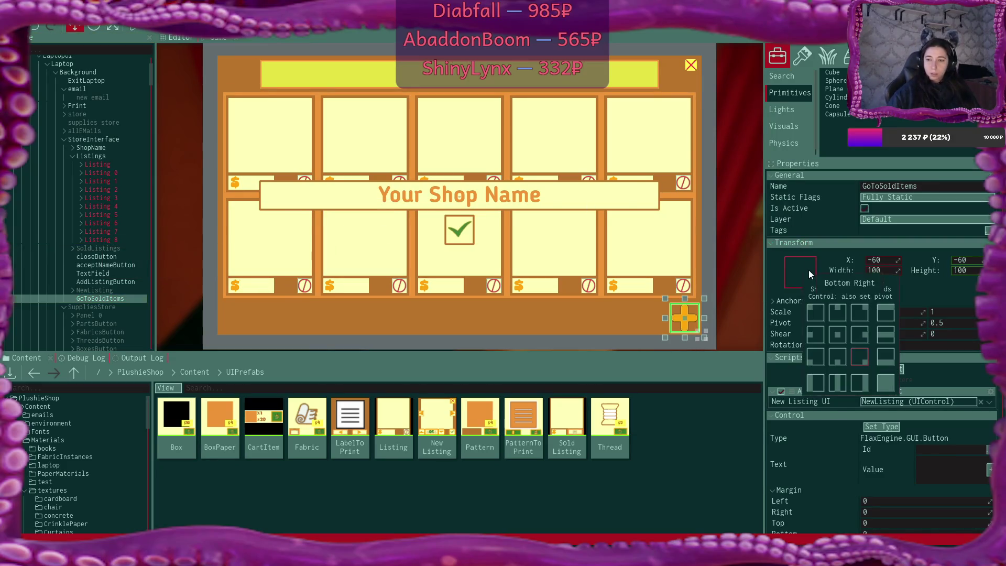
left_click(818, 355)
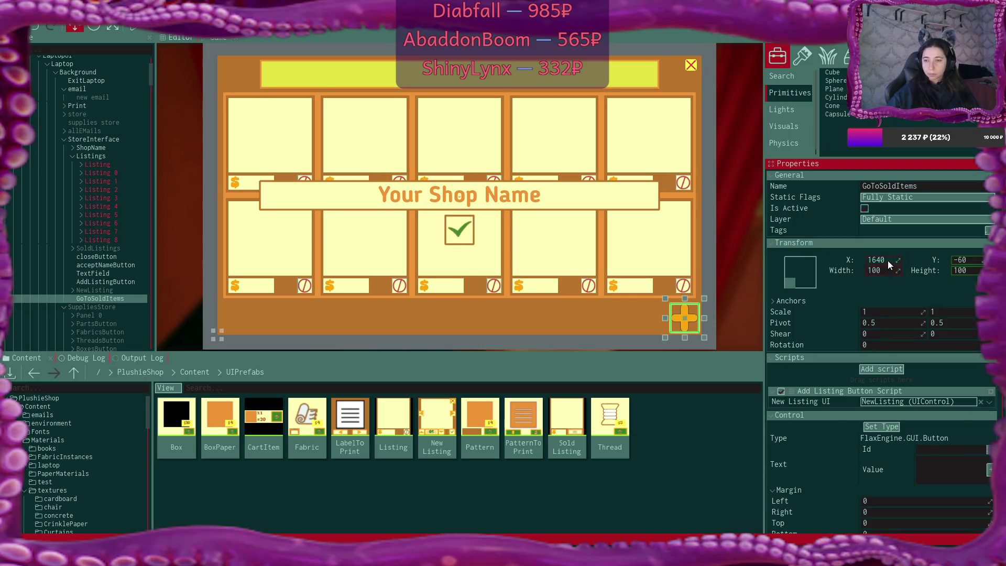
- Shift GoToSoldItems to X 166 and clear the plus-sign texture from its background
left_click_drag(899, 260, 821, 260)
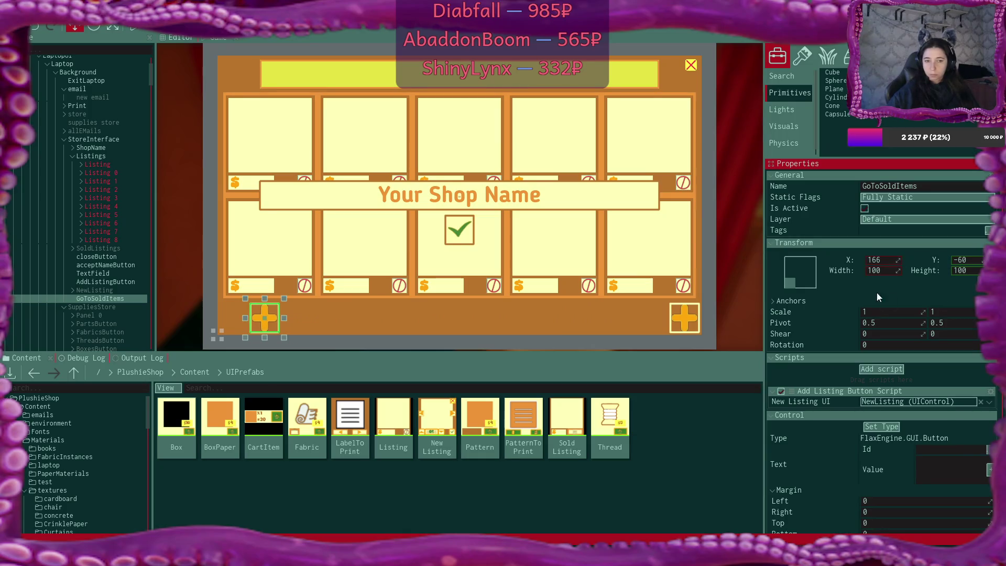
scroll(893, 319, "down", 10)
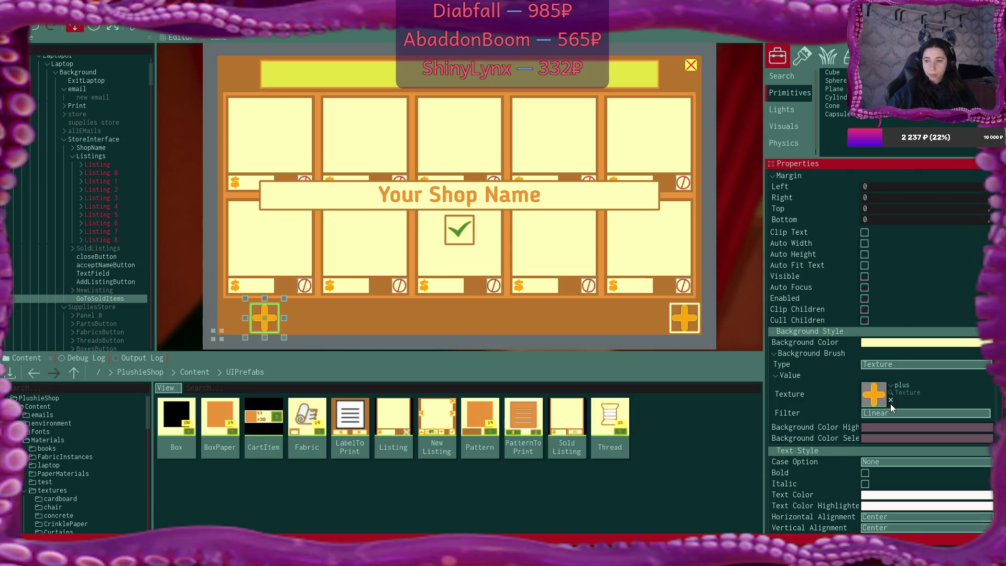
left_click(890, 401)
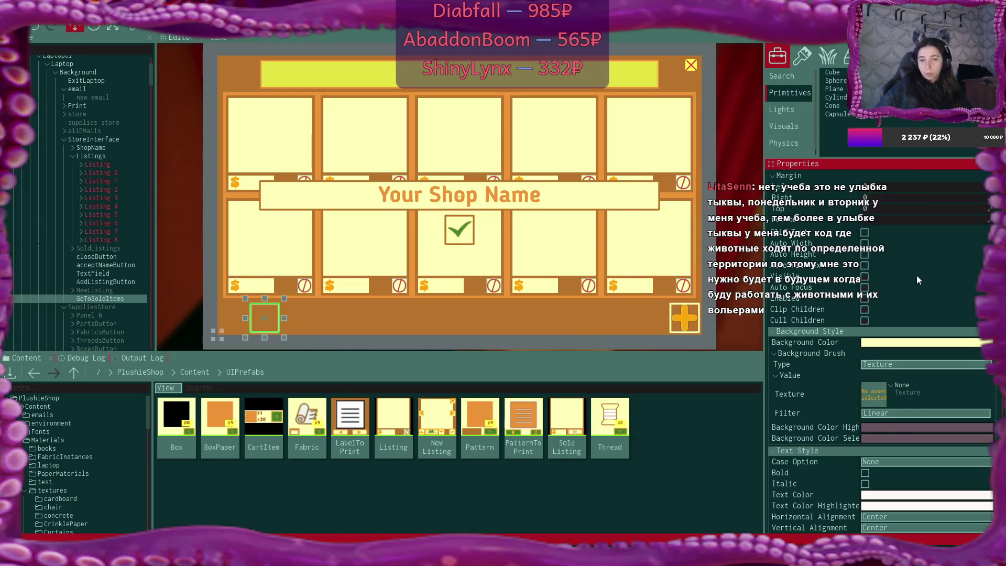
- Set the GoToSoldItems button's width to 300
scroll(917, 276, "up", 5)
scroll(916, 276, "up", 2)
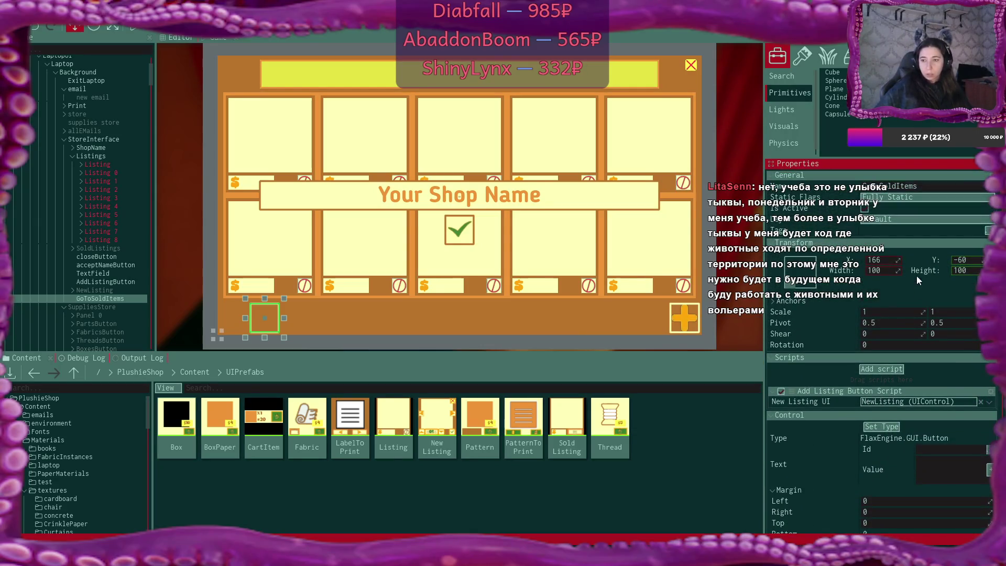
double_click(888, 271)
type("300")
key("Return")
- Position the button at X 160, after comparing with the plus button's settings
double_click(892, 262)
type("200")
key("Return")
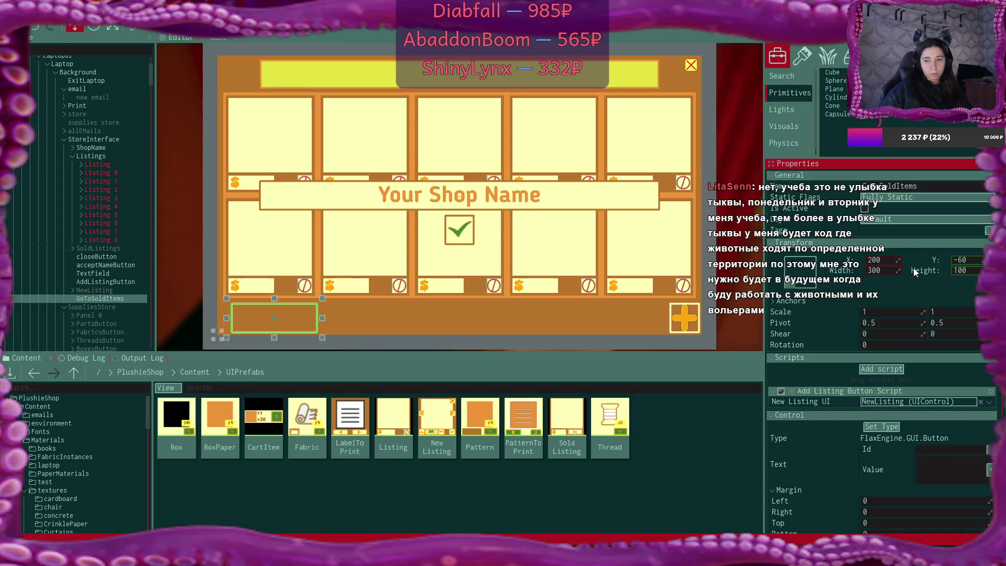
left_click(97, 284)
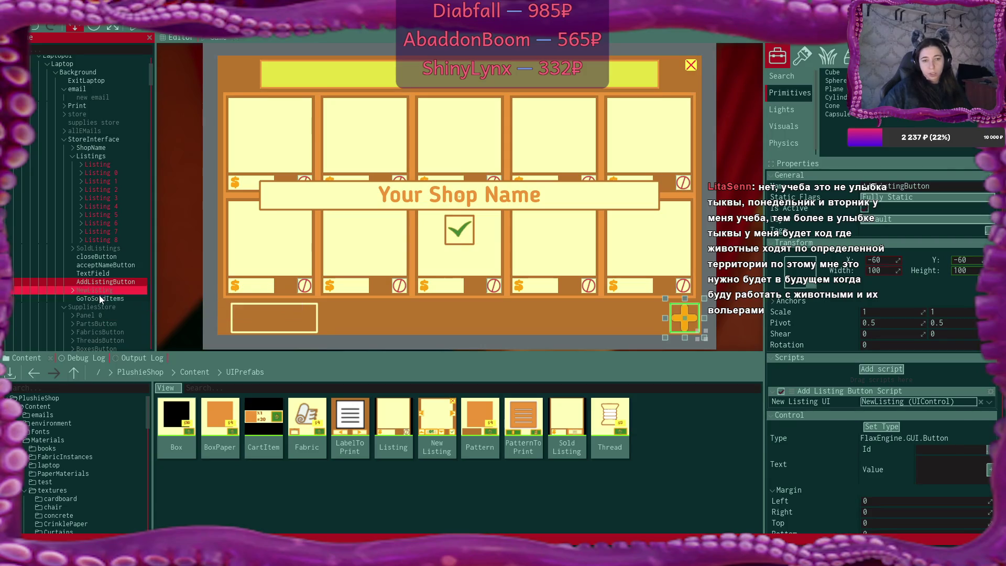
left_click(102, 302)
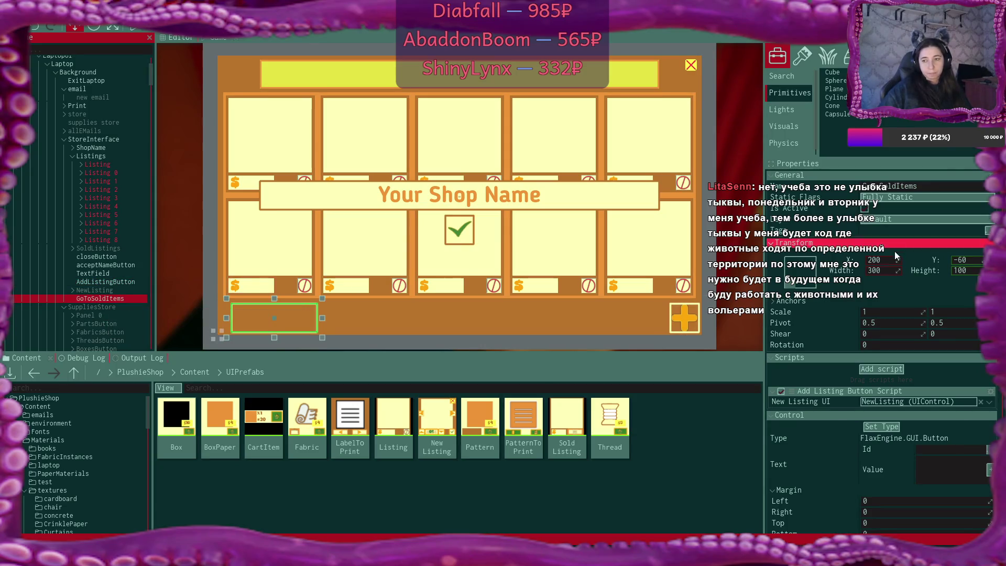
type("160")
key("Return")
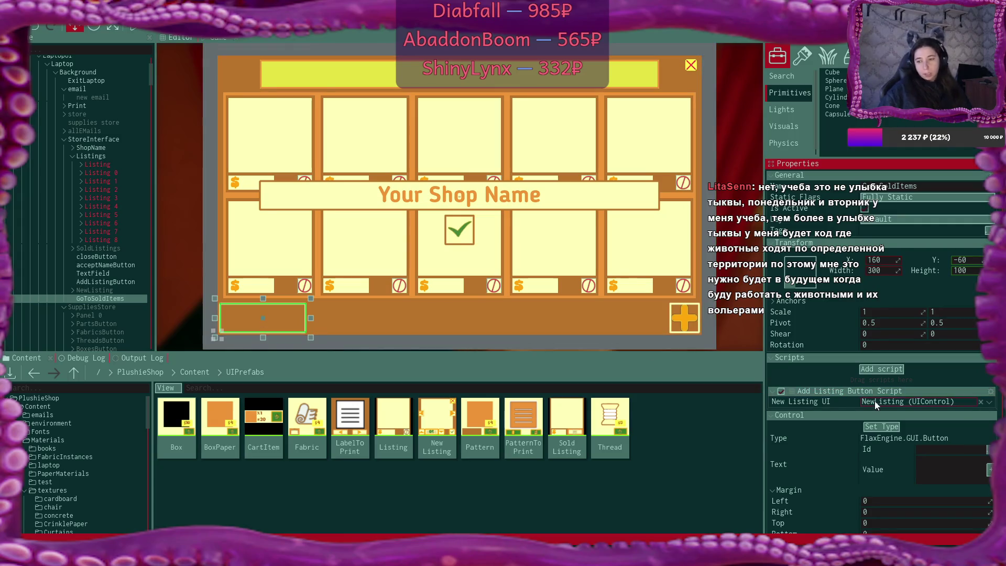
- Keep the button's background colour pale yellow, checking AddListingButton for comparison
scroll(898, 426, "down", 3)
scroll(898, 430, "down", 7)
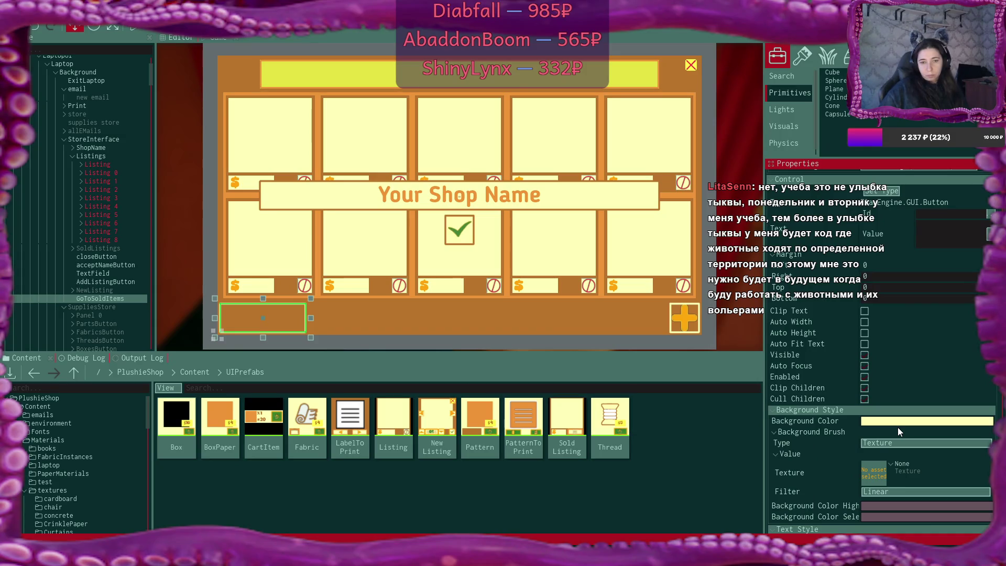
scroll(897, 428, "down", 2)
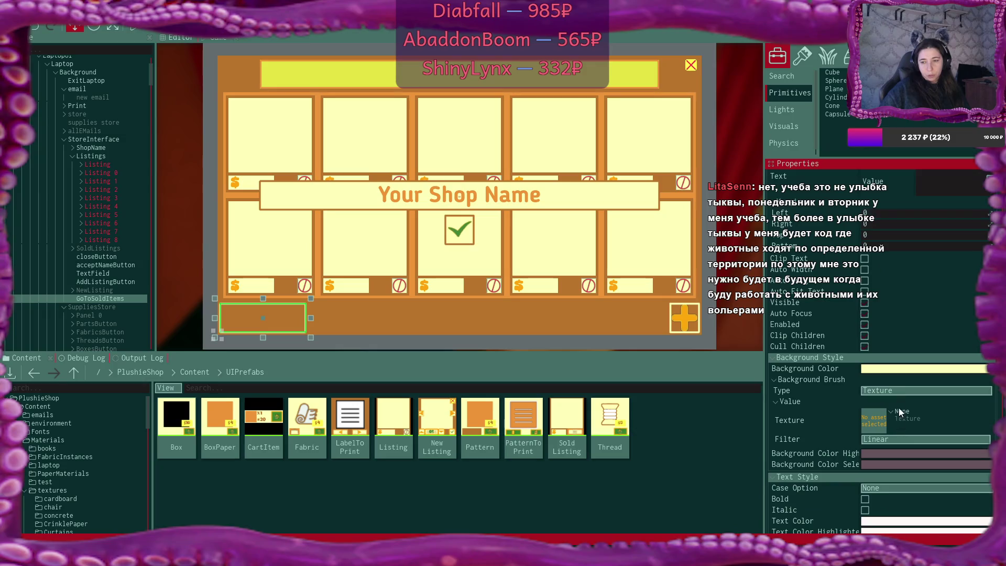
left_click(905, 370)
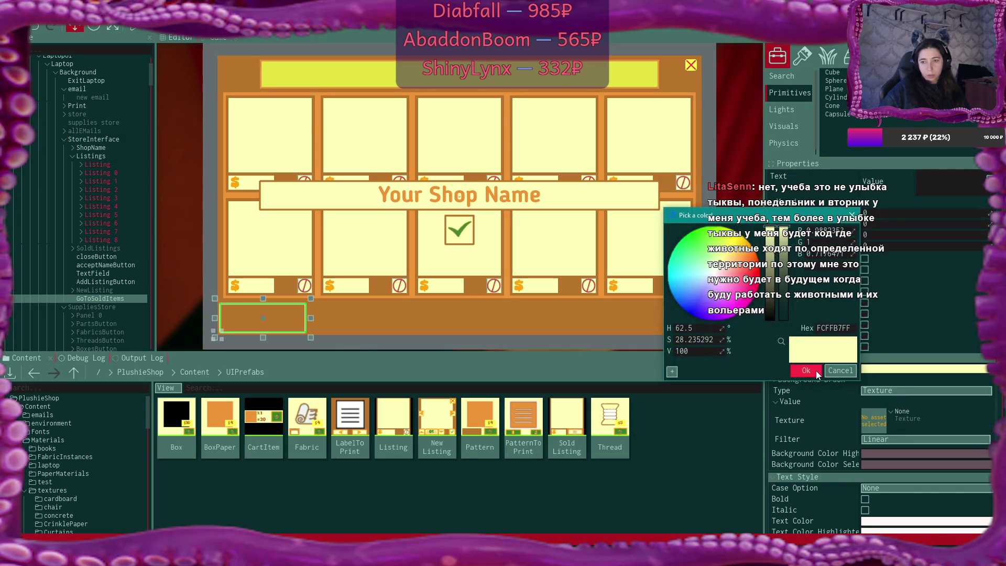
left_click(816, 370)
left_click(102, 281)
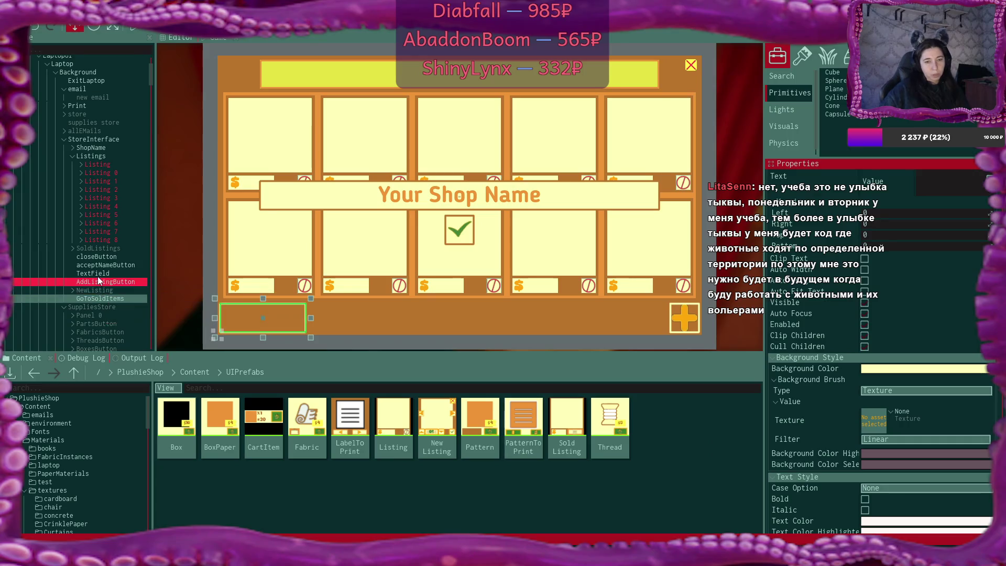
left_click(108, 298)
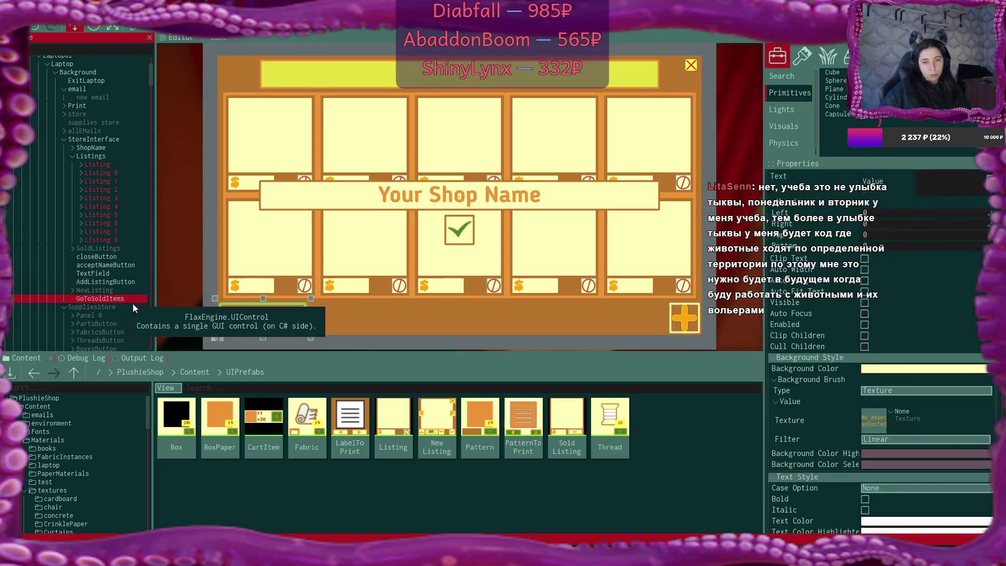
- Set the button's Background Brush type to null
scroll(955, 349, "down", 10)
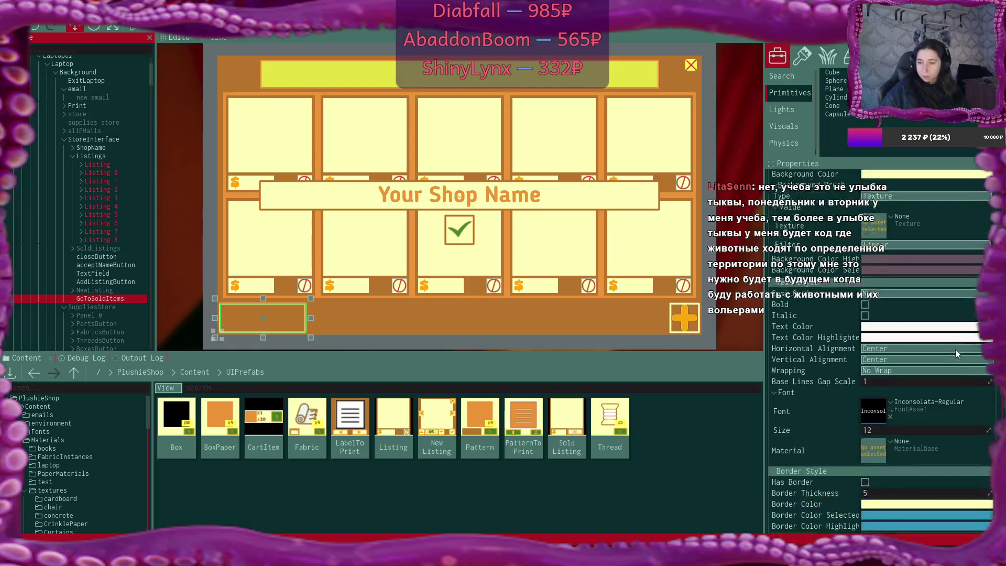
scroll(956, 349, "down", 3)
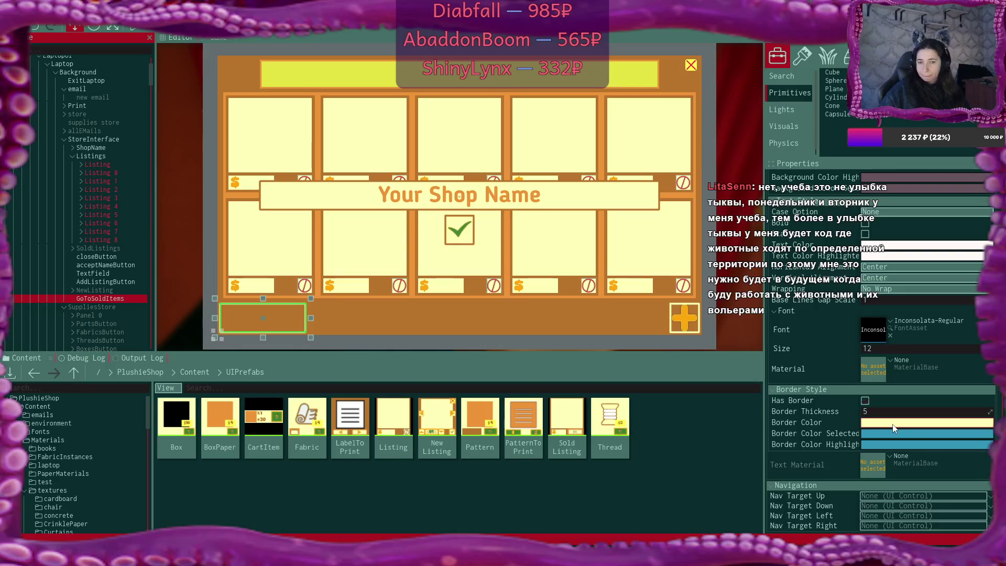
scroll(893, 427, "up", 10)
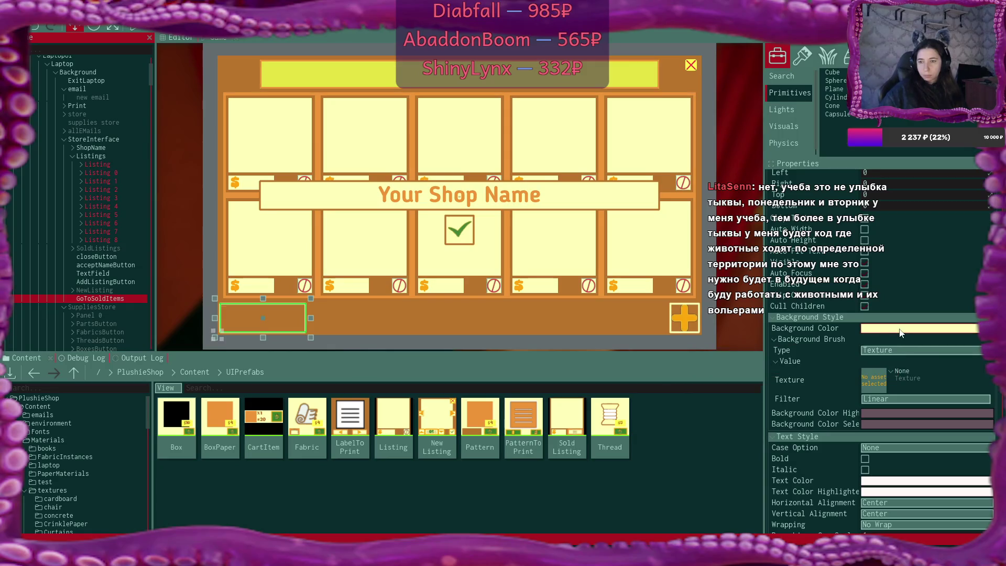
left_click(898, 351)
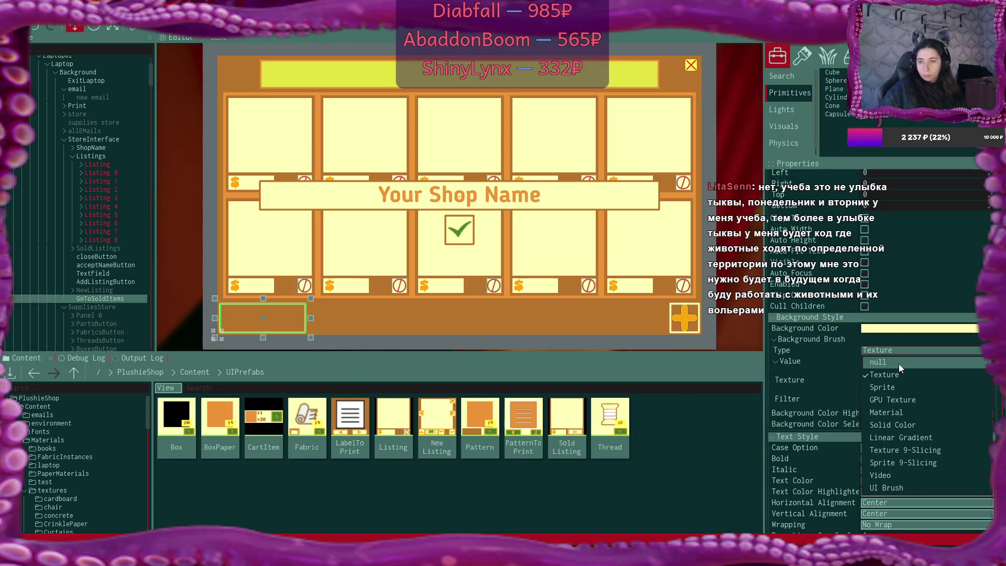
left_click(899, 363)
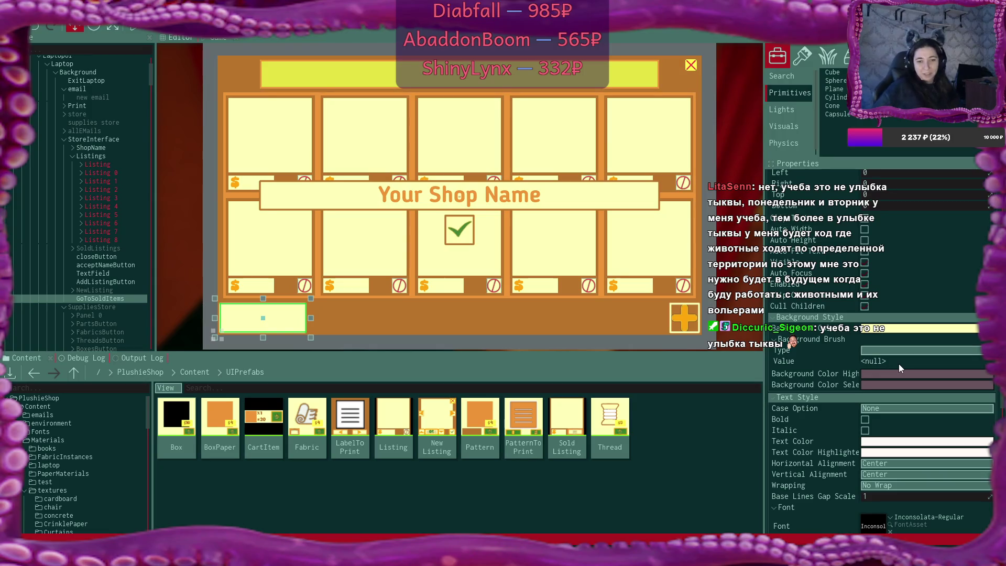
right_click(99, 298)
- Add a new UI control named Image under GoToSoldItems
mouse_move(210, 465)
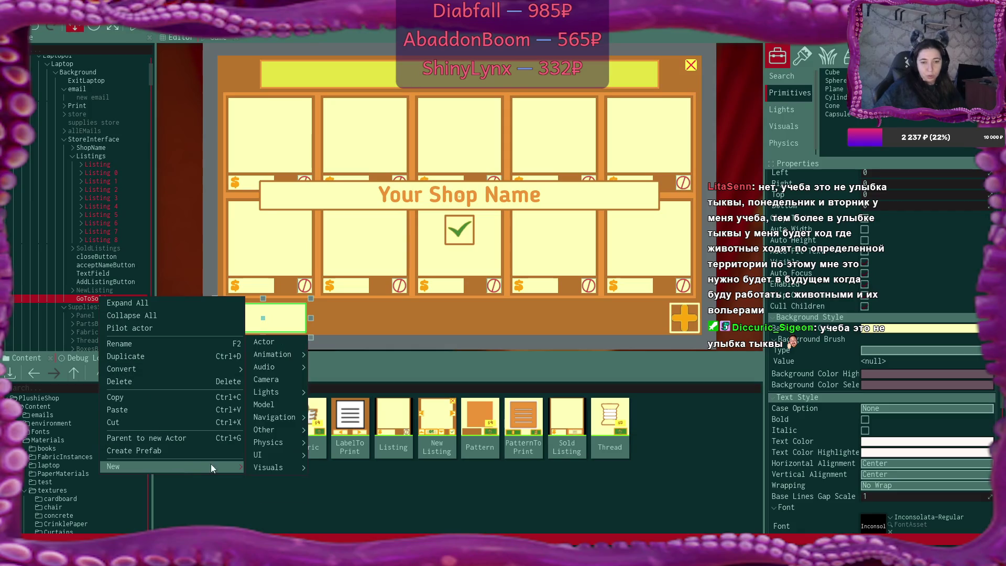
mouse_move(279, 456)
left_click(346, 492)
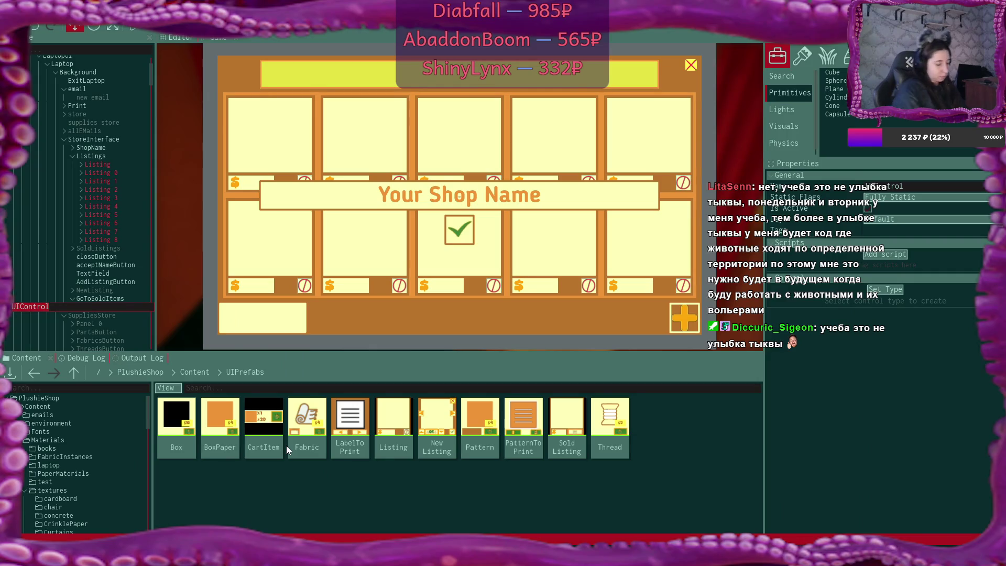
type("Image")
key("Return")
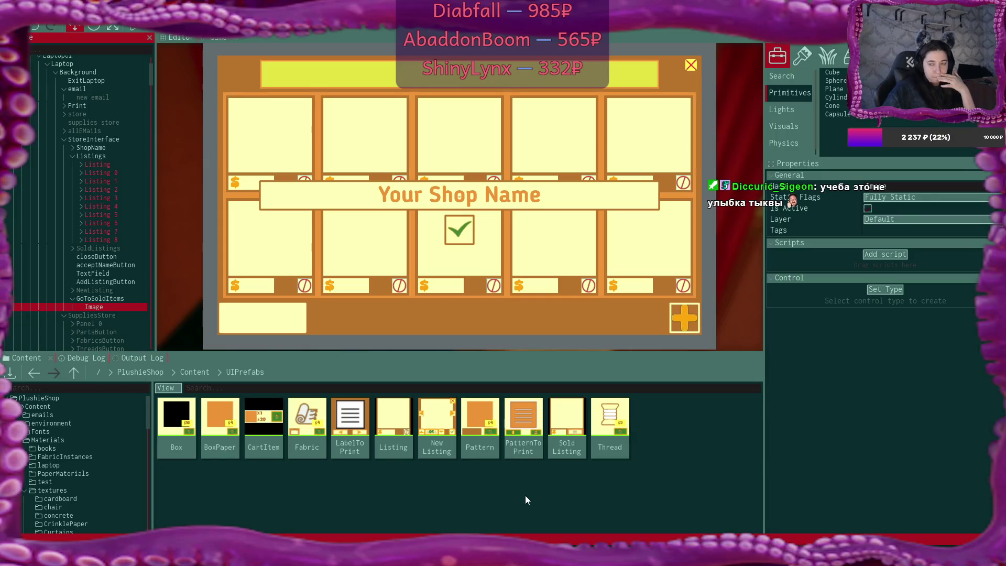
- Make the control an Image type anchored to Middle Center
left_click(888, 291)
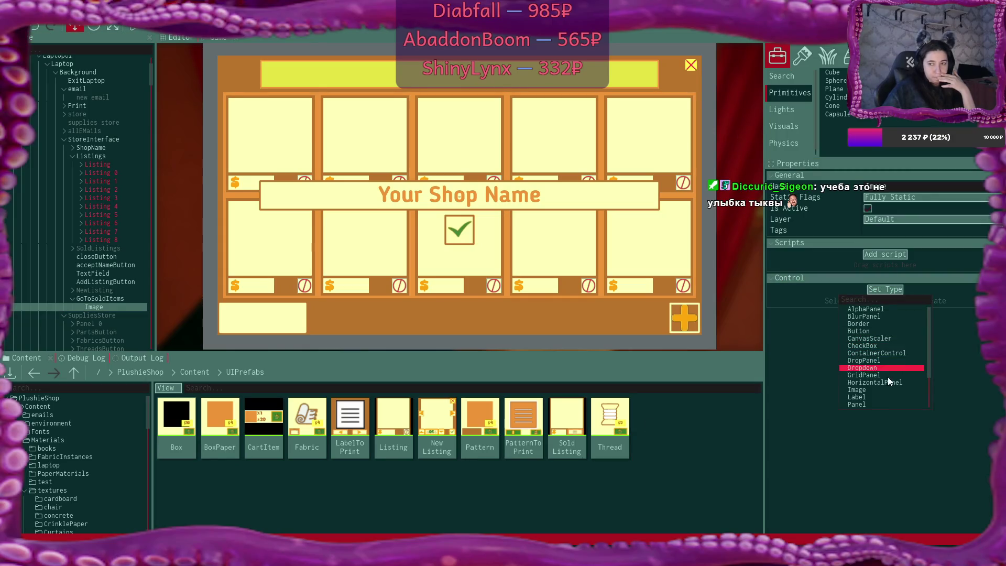
left_click(885, 391)
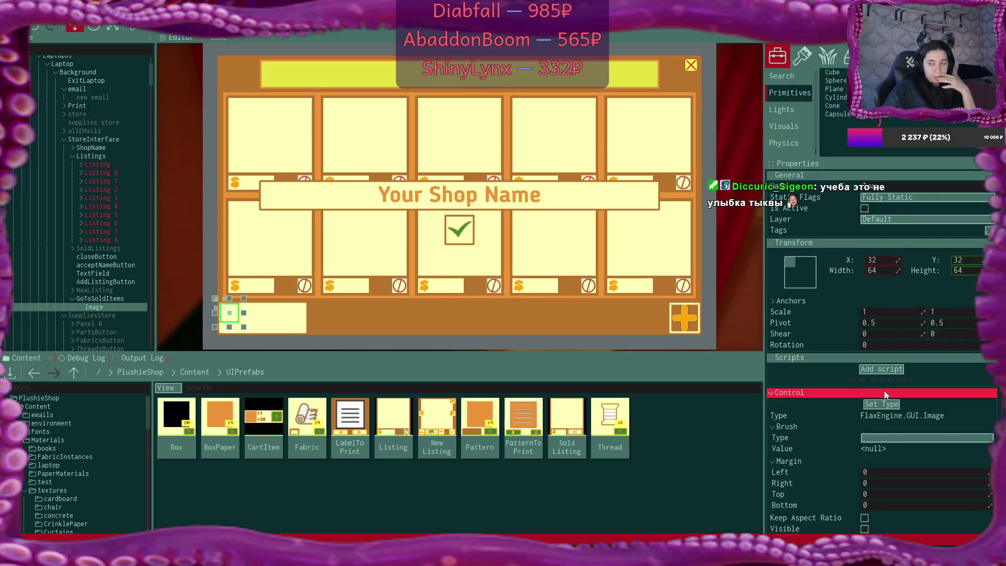
left_click(813, 270)
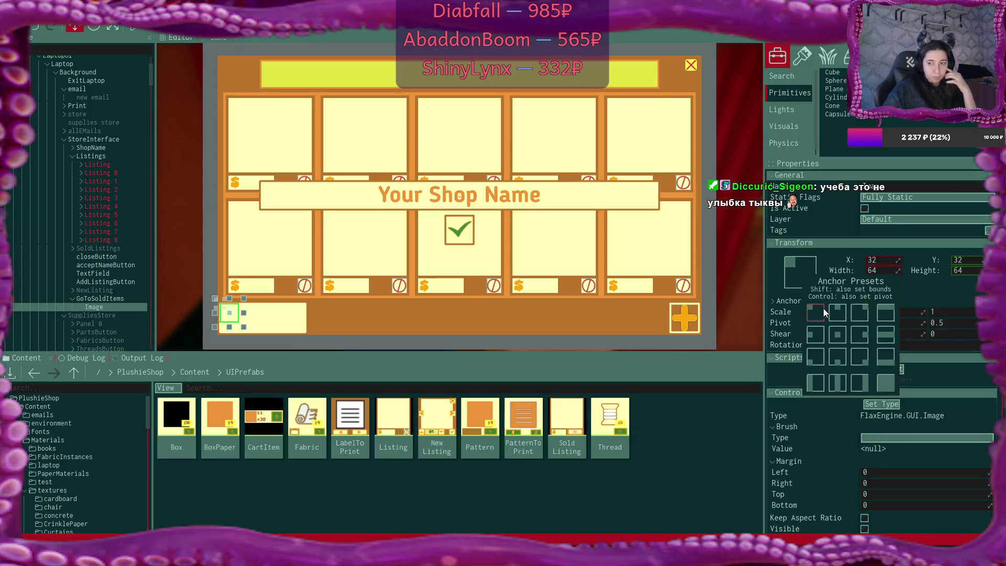
left_click(838, 334)
- Set the Image to X 0, Y 0, width 160 and height 80
left_click(883, 262)
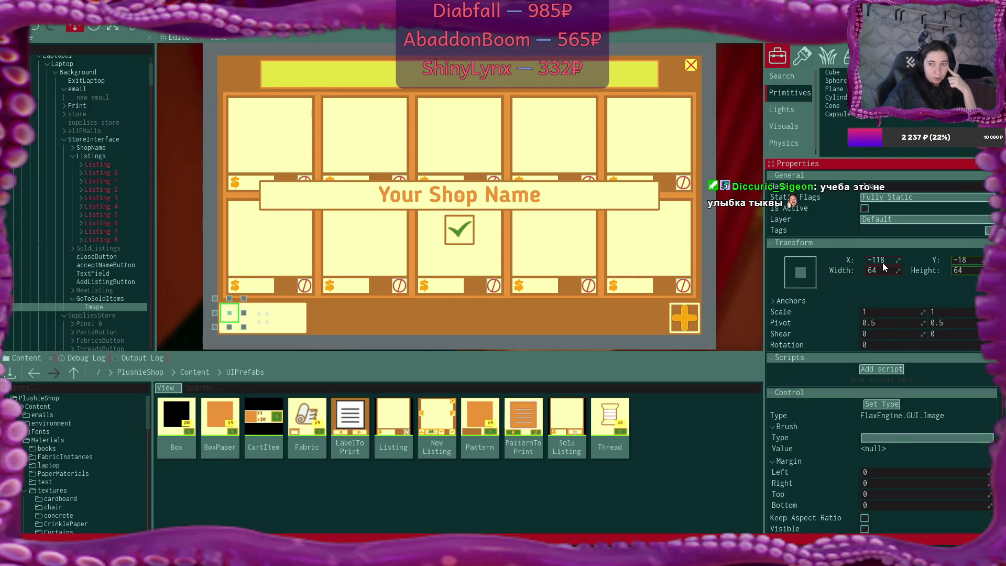
type("0")
key("Tab")
type("0")
key("Tab")
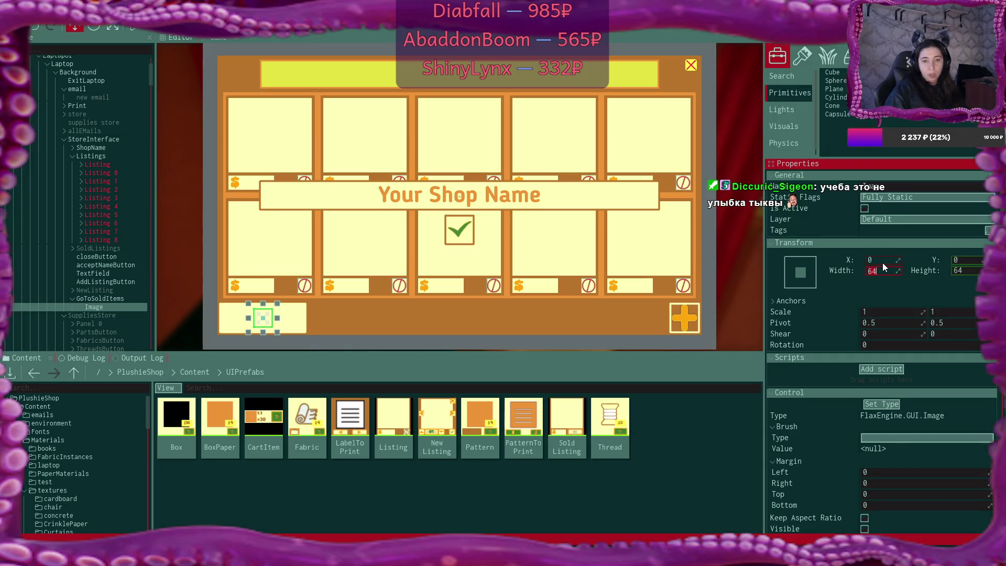
type("80")
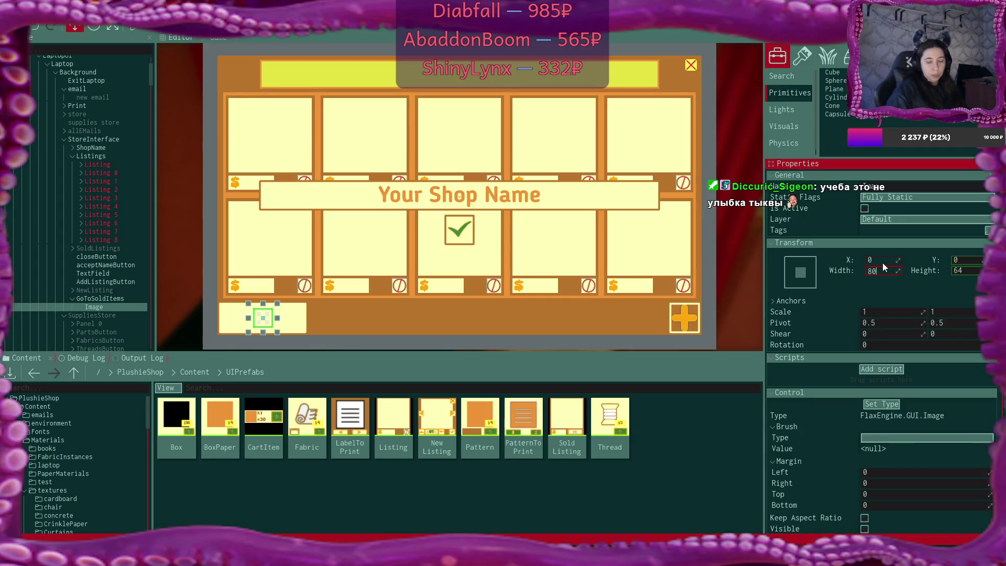
key("Tab")
type("80")
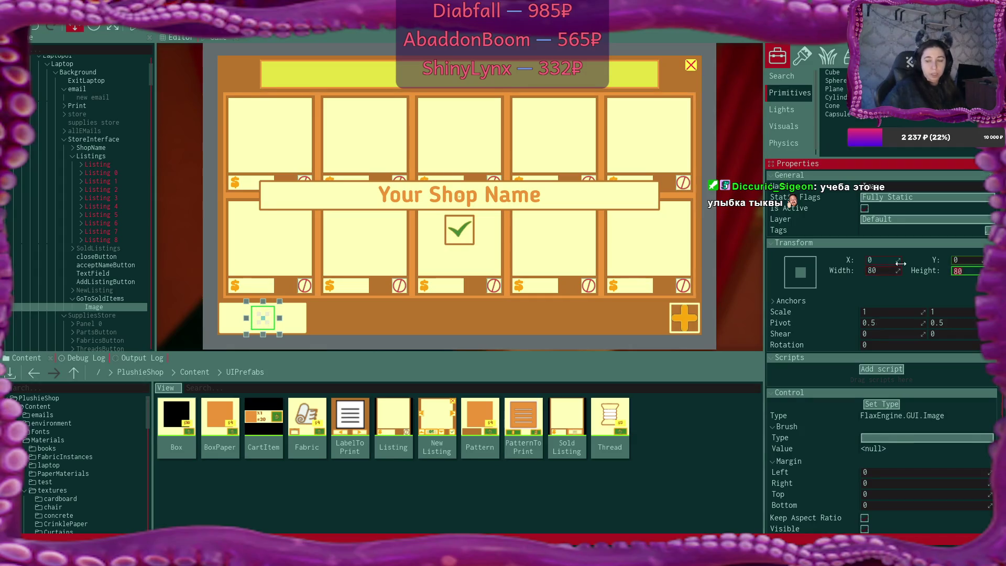
key("Return")
left_click(874, 271)
type("160")
key("Return")
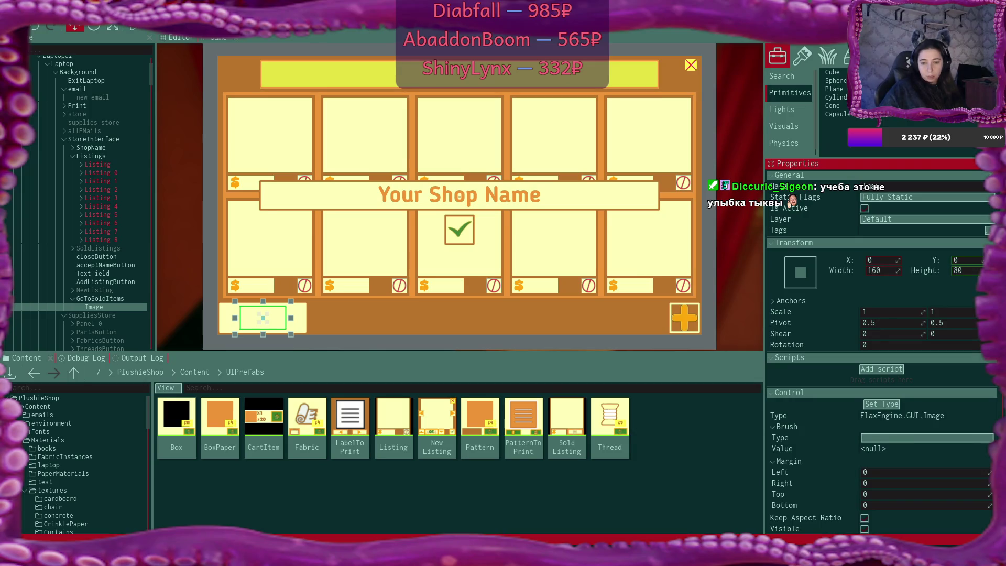
key("alt+Tab")
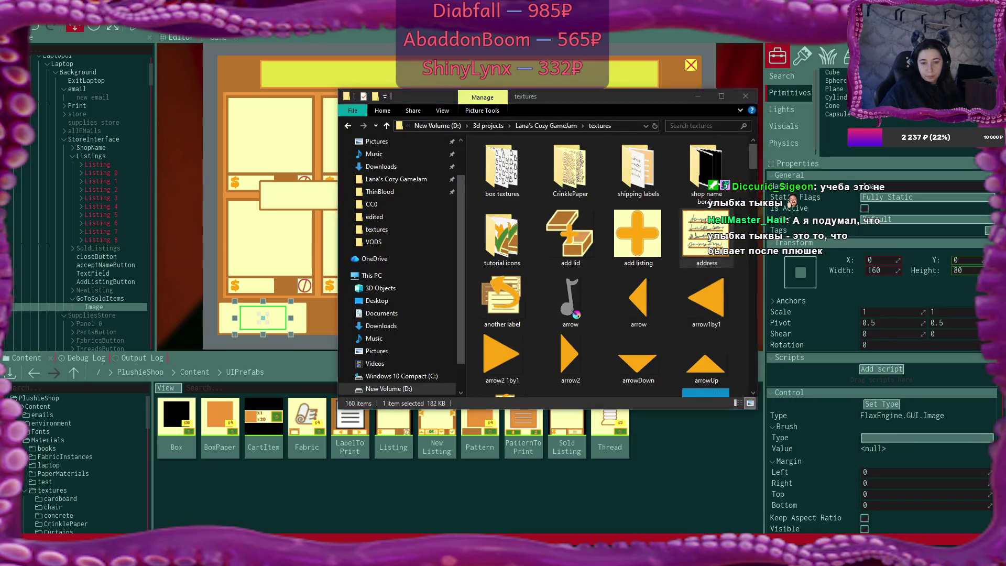
- Open tutorial.kra in Krita from the textures folder's 'tutorial icons' subfolder
key("alt+Tab")
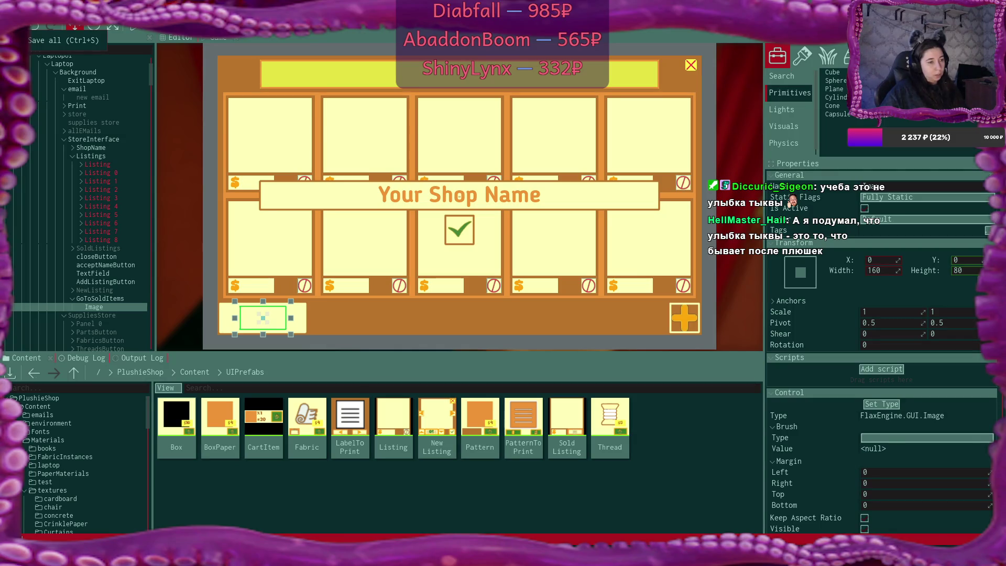
key("alt+Tab")
scroll(442, 234, "up", 10)
scroll(442, 232, "up", 3)
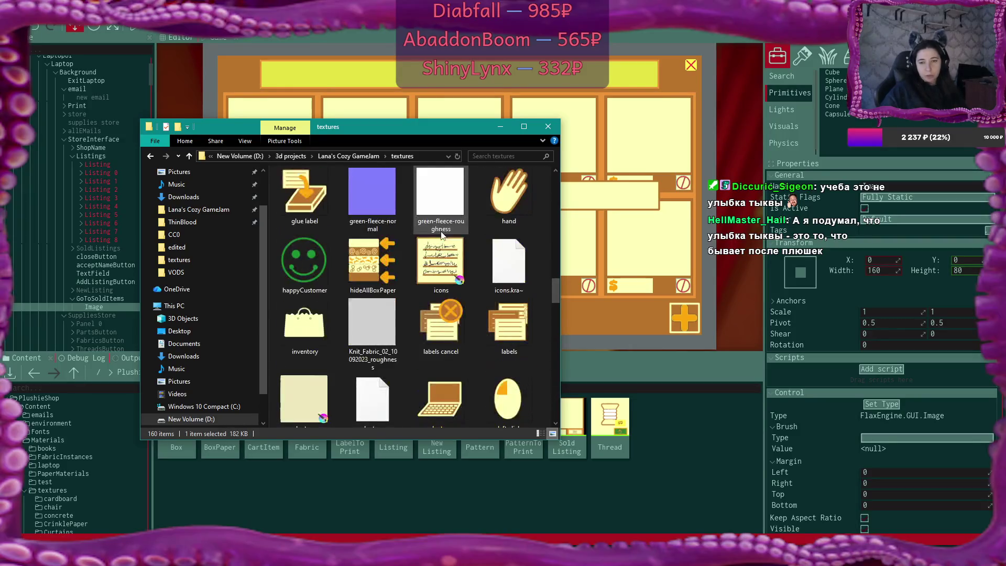
scroll(441, 231, "down", 6)
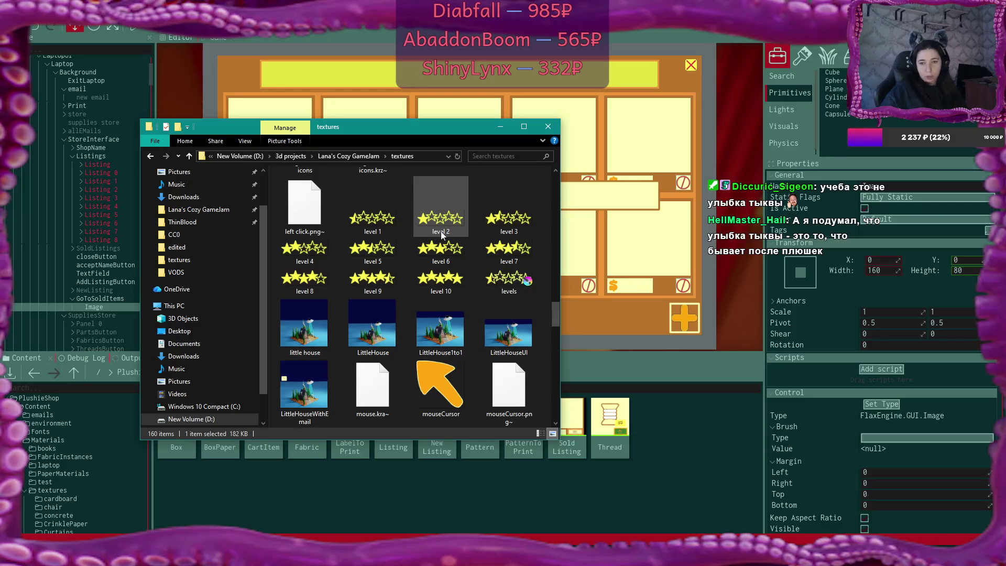
scroll(441, 232, "up", 10)
scroll(442, 235, "up", 3)
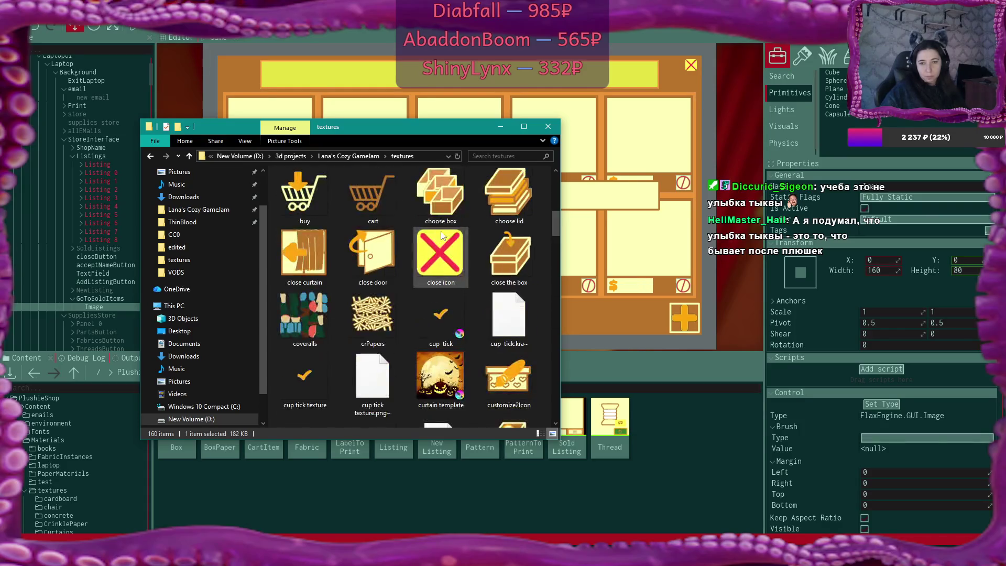
scroll(441, 235, "up", 6)
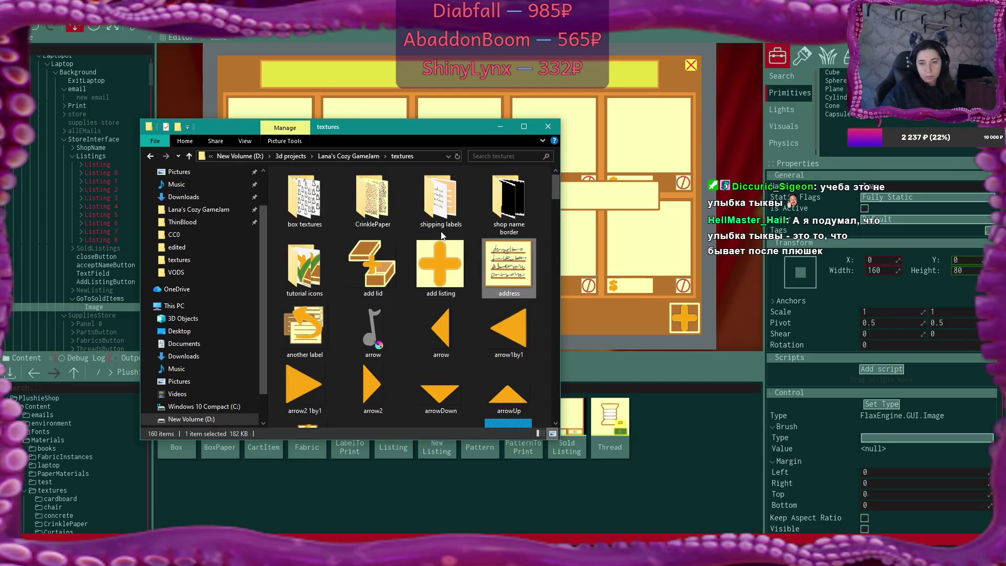
double_click(297, 269)
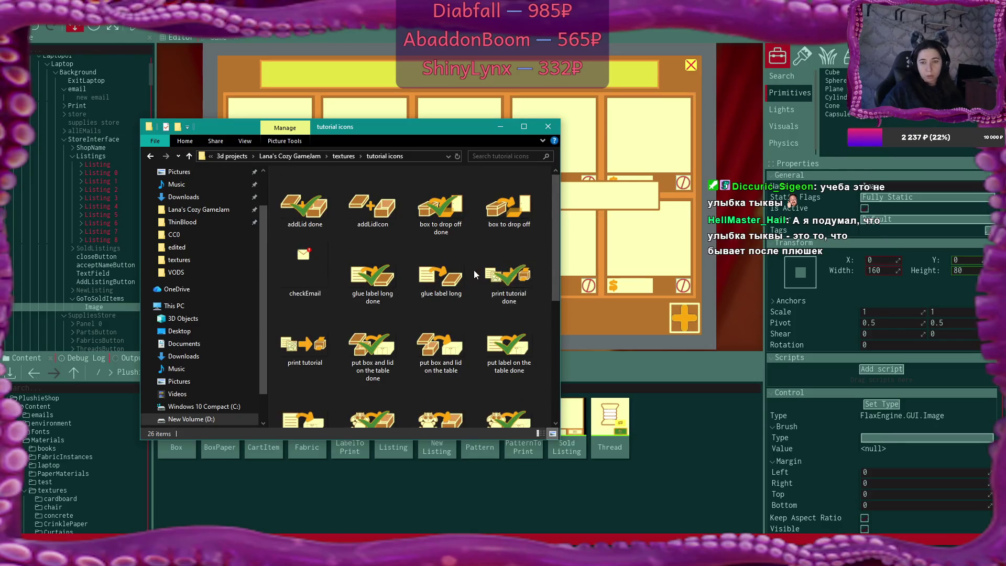
scroll(474, 269, "down", 5)
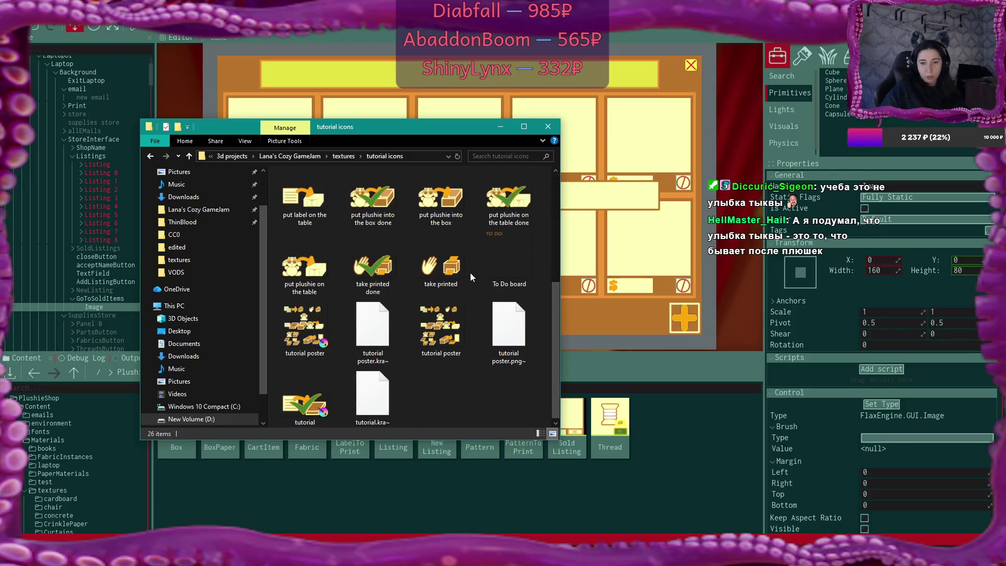
left_click(302, 402)
double_click(302, 401)
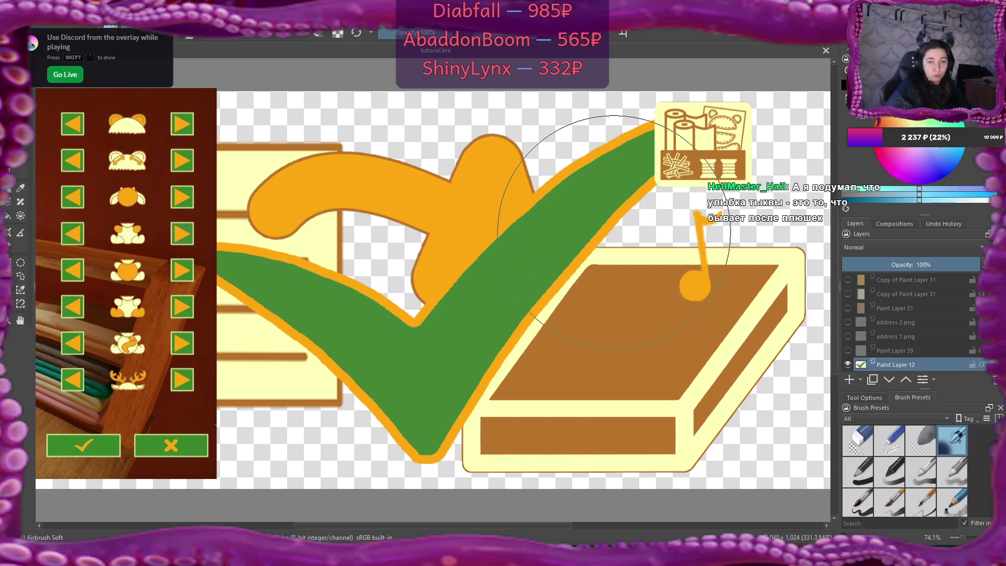
- Zoom around the tutorial artwork and view it at 100% actual size
scroll(512, 202, "down", 4)
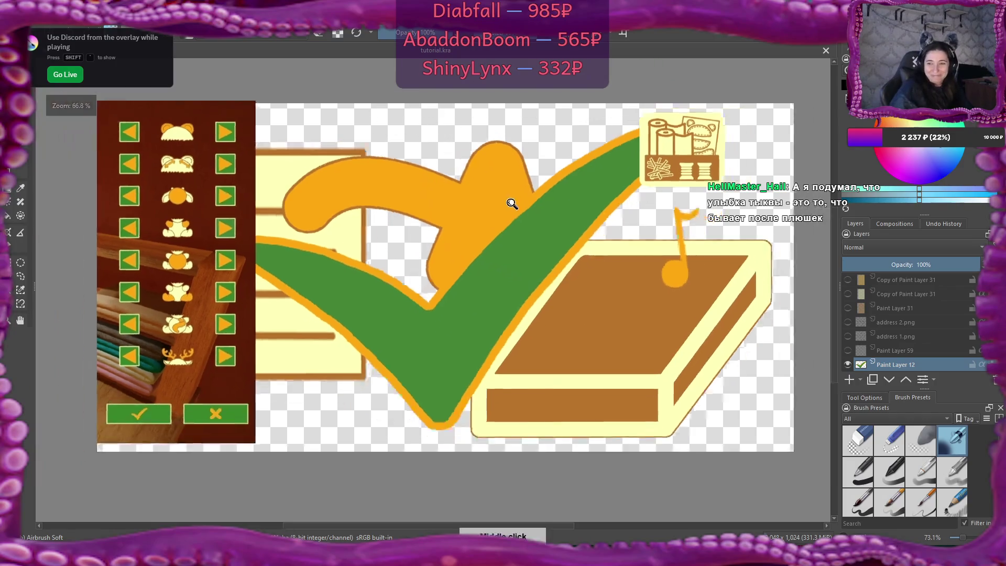
scroll(489, 226, "up", 3)
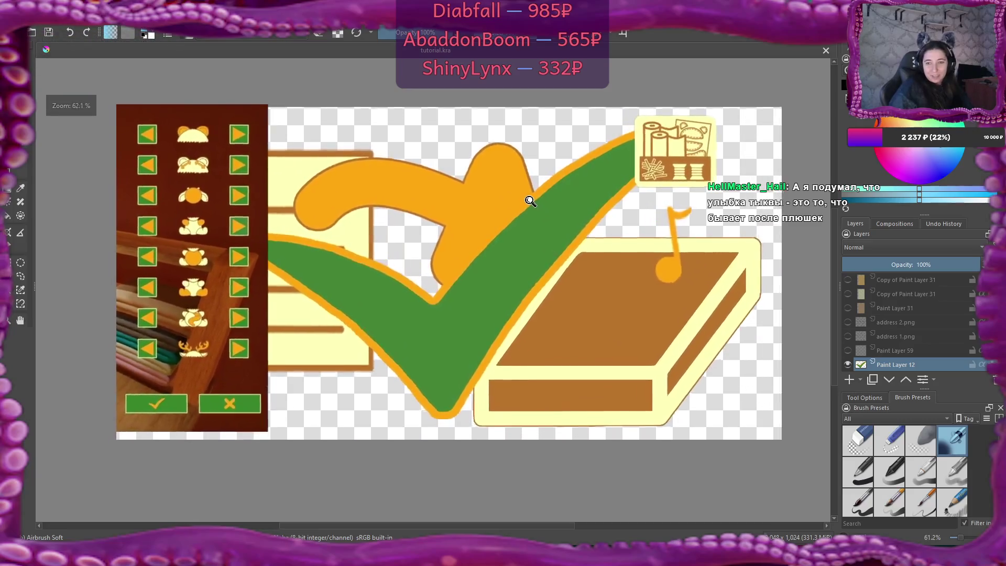
scroll(556, 215, "down", 1)
mouse_move(557, 215)
left_mouse_down()
mouse_move(509, 234)
mouse_move(535, 213)
left_mouse_up()
scroll(535, 213, "down", 2)
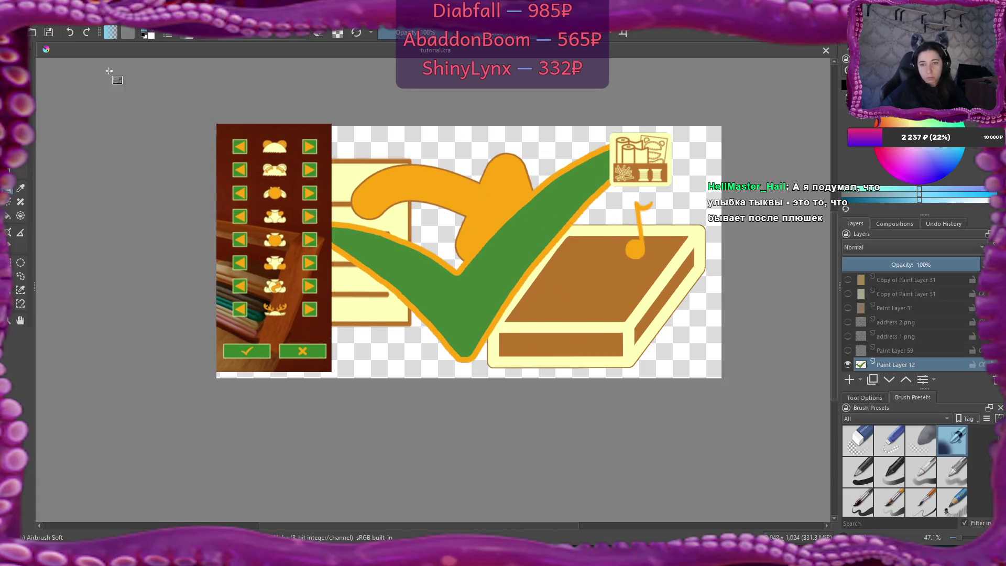
key("1")
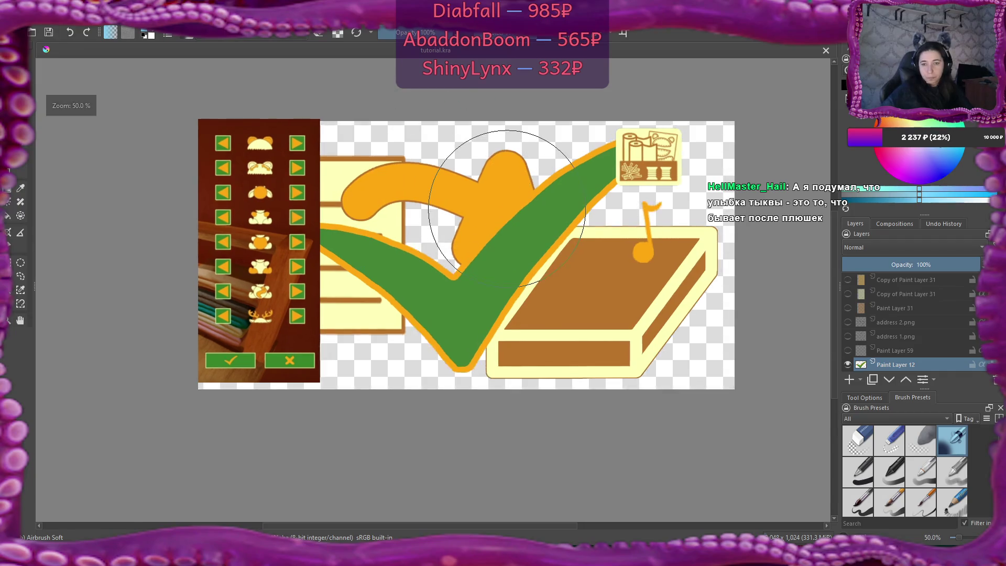
scroll(507, 213, "down", 1)
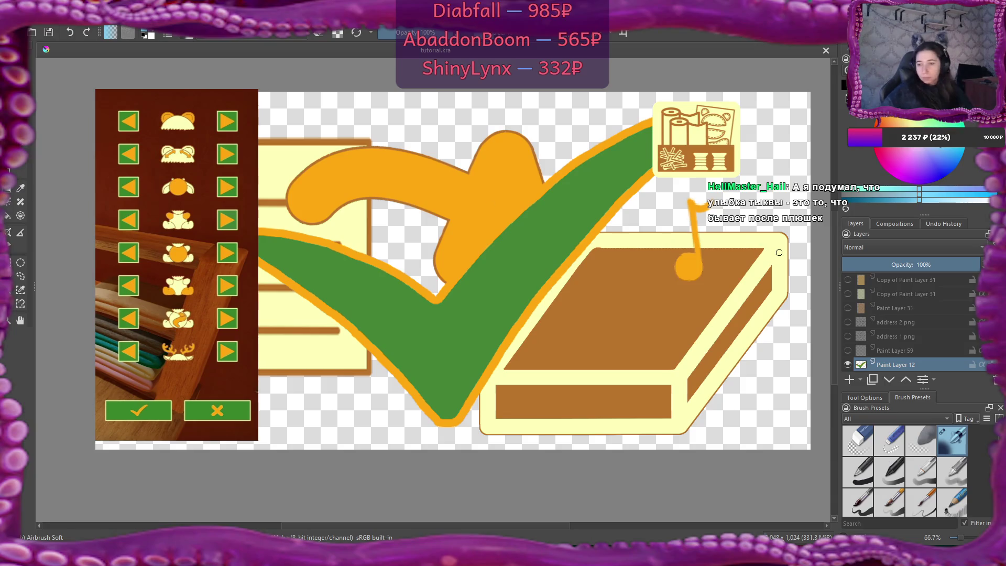
scroll(945, 315, "up", 5)
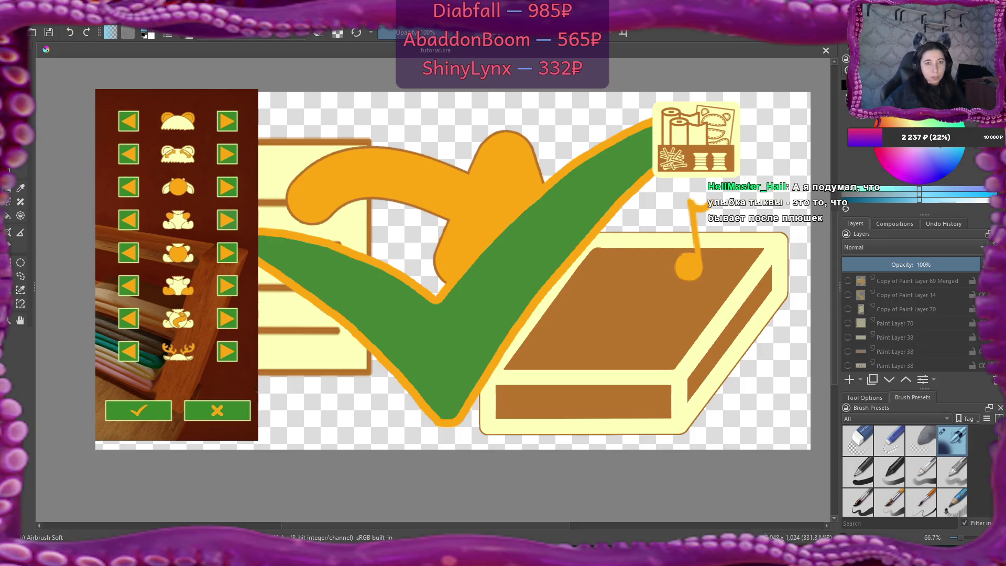
- Uncheck Show Reference Images from the View menu
key("alt+i")
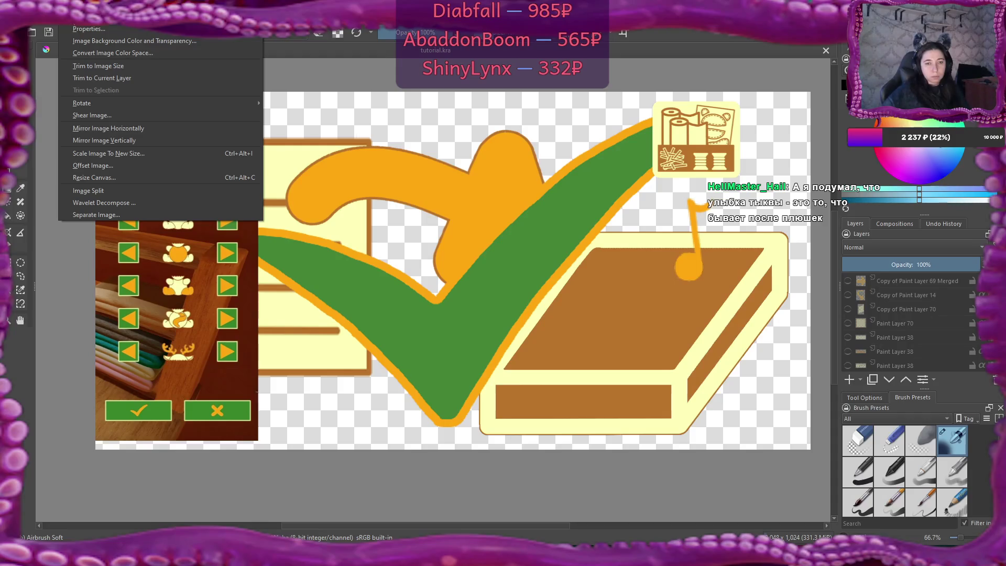
key("Left")
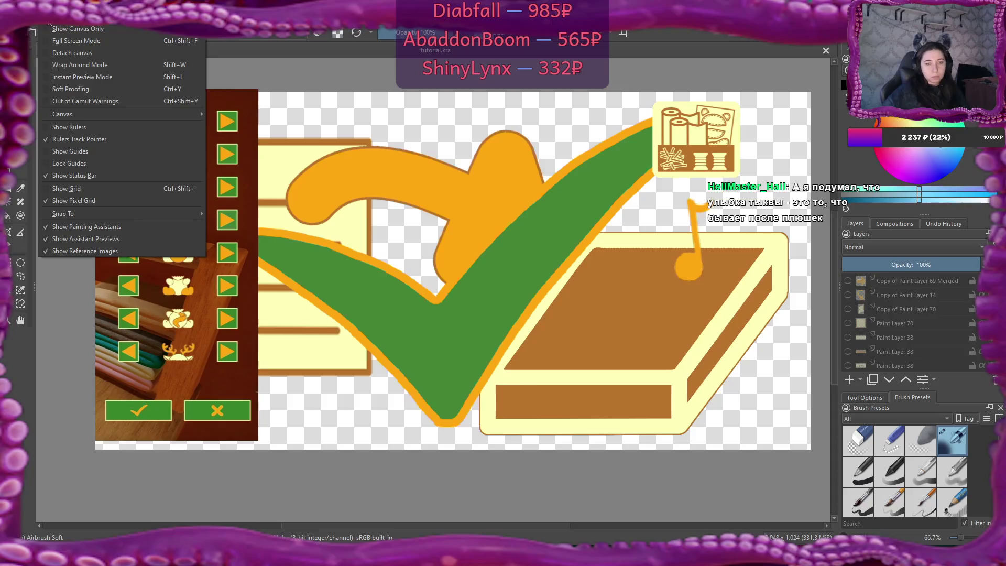
left_click(45, 252)
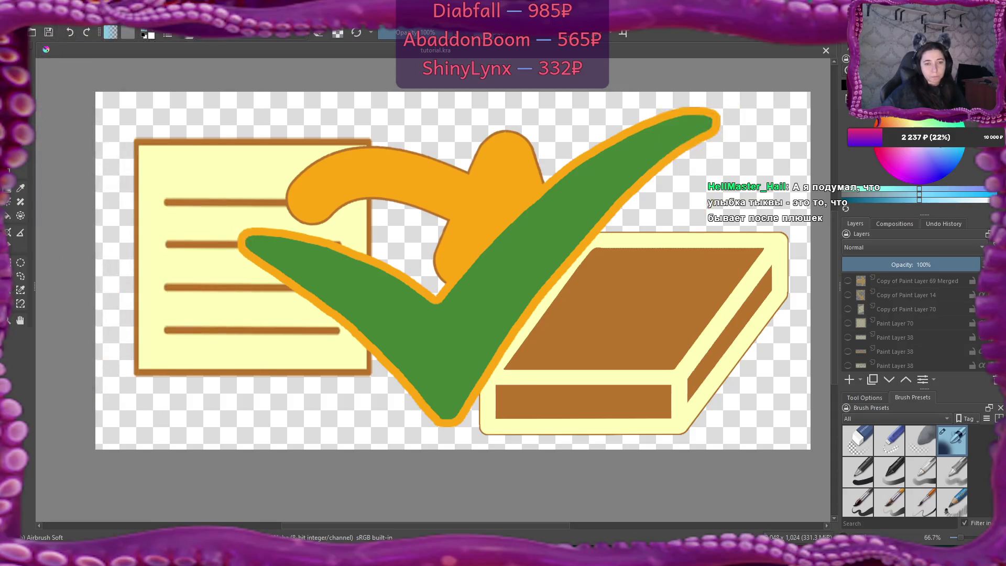
- Browse the layer stack, briefly previewing Copy of Paint Layer 61 before hiding it again
scroll(942, 319, "down", 3)
scroll(943, 317, "down", 5)
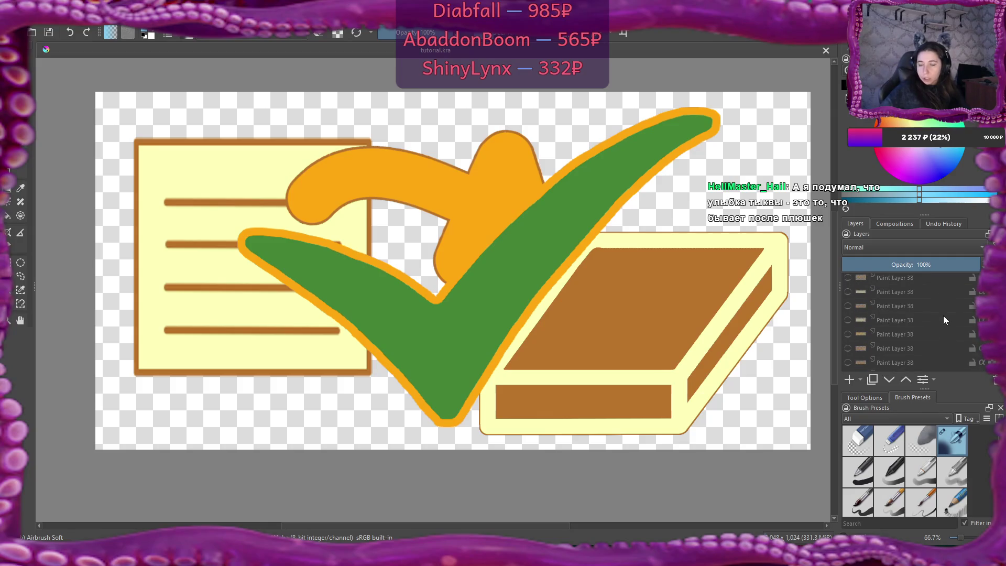
scroll(943, 316, "up", 3)
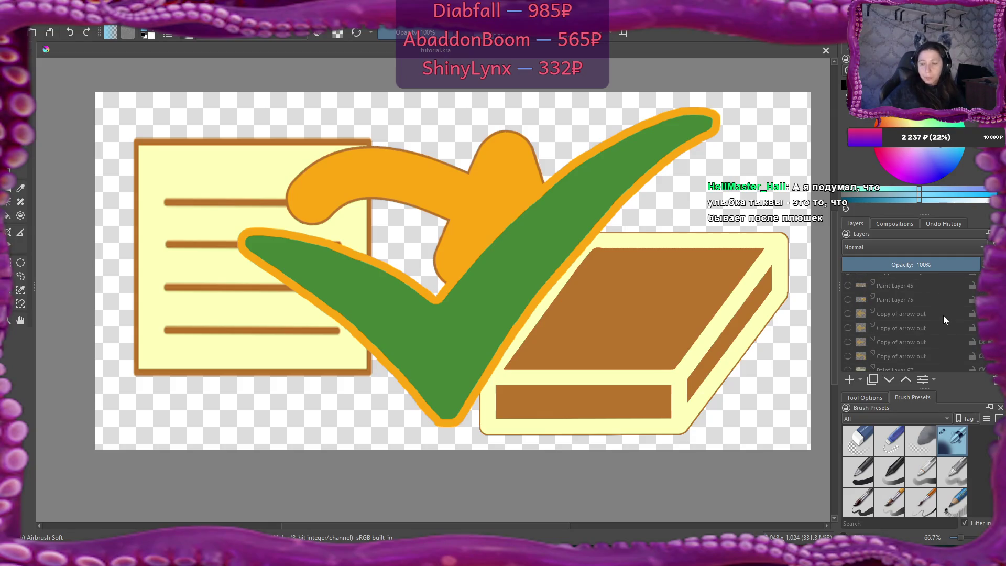
scroll(944, 316, "up", 5)
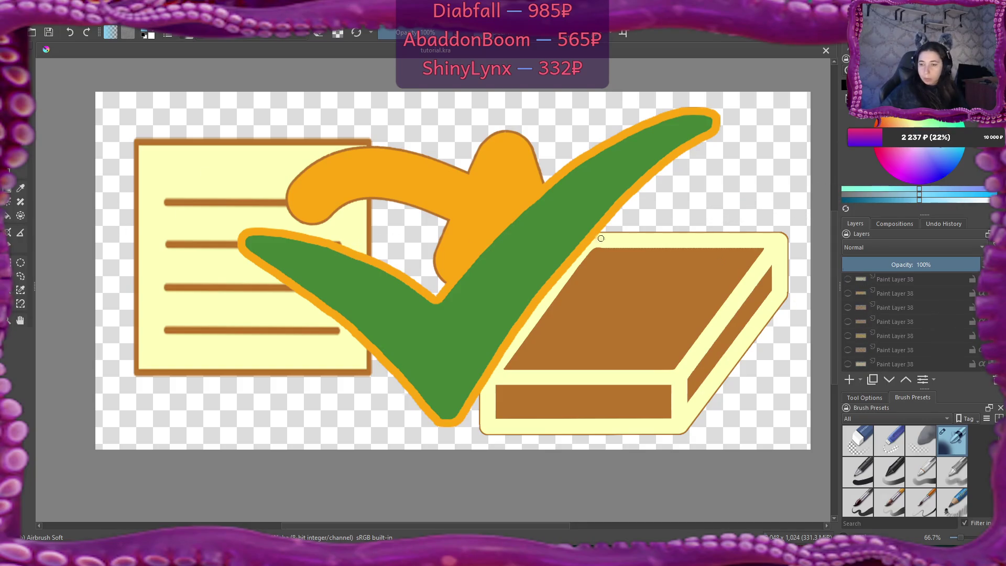
scroll(872, 319, "up", 4)
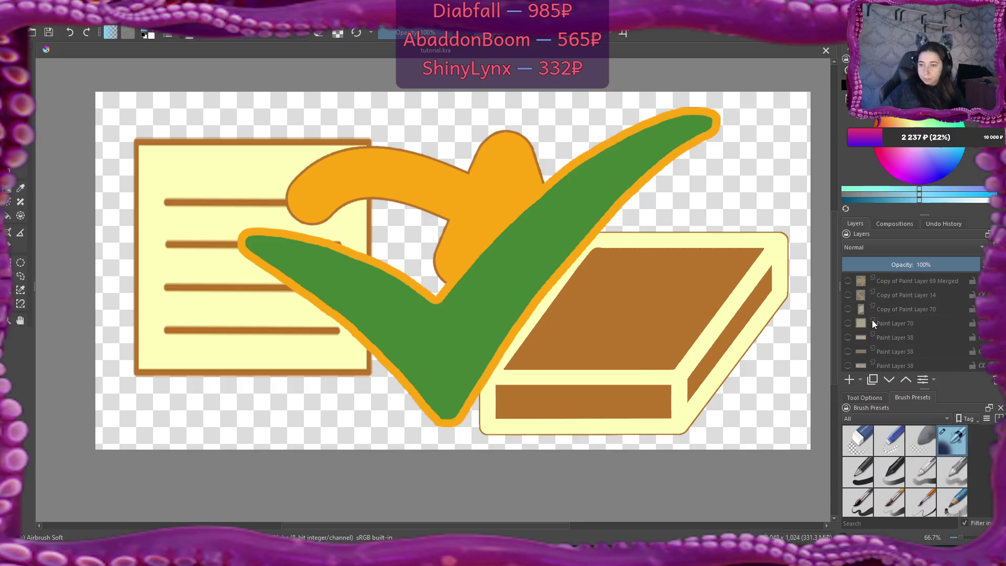
scroll(872, 320, "up", 5)
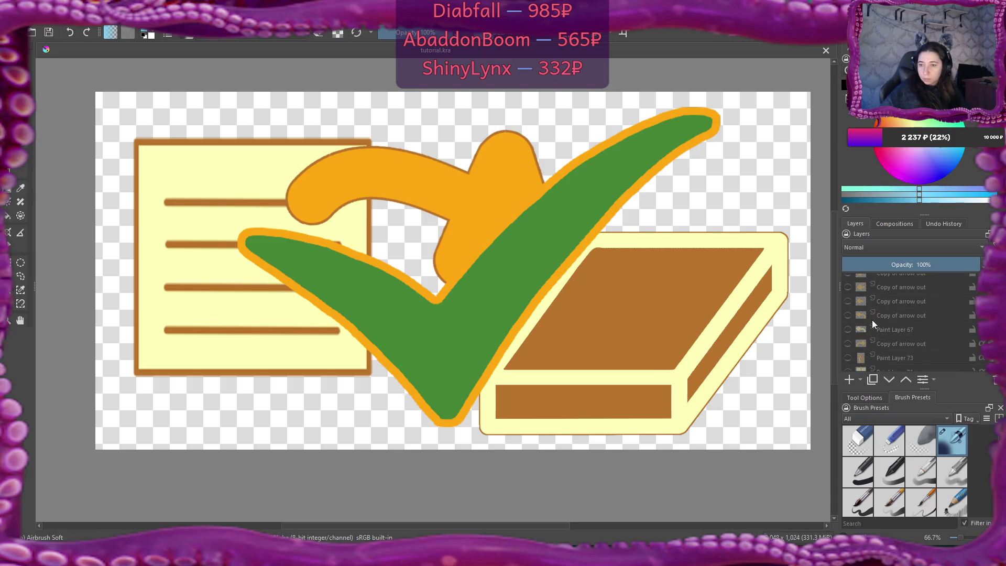
scroll(872, 320, "down", 5)
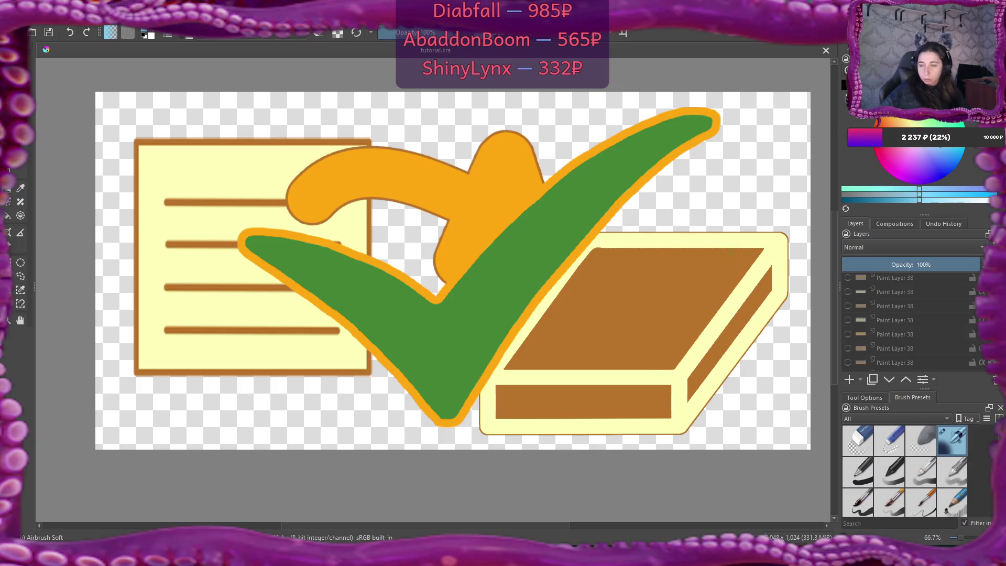
scroll(908, 309, "down", 5)
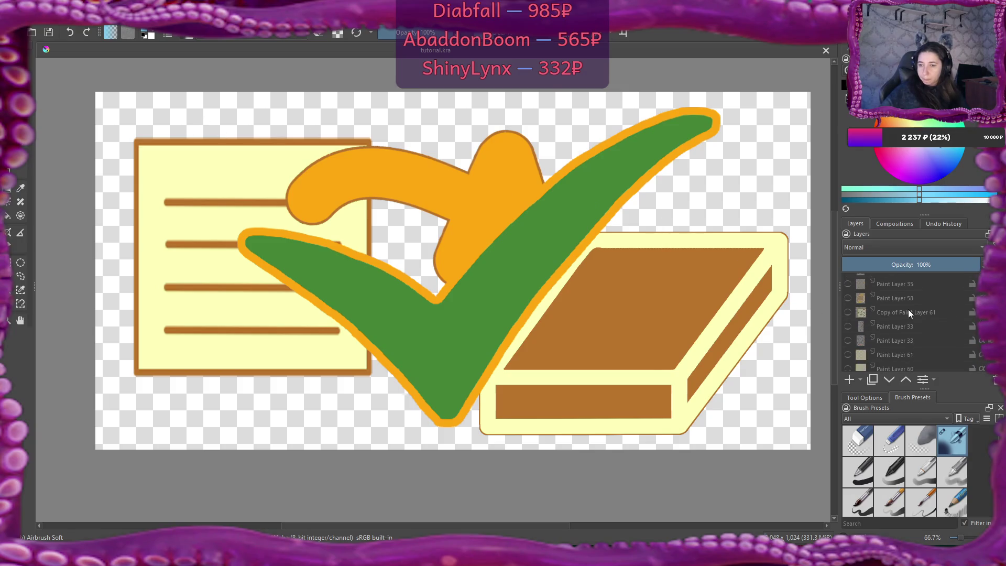
left_click(849, 314)
left_click(848, 314)
- Hide the green checkmark and orange arrow layers
scroll(897, 320, "down", 3)
scroll(898, 325, "down", 3)
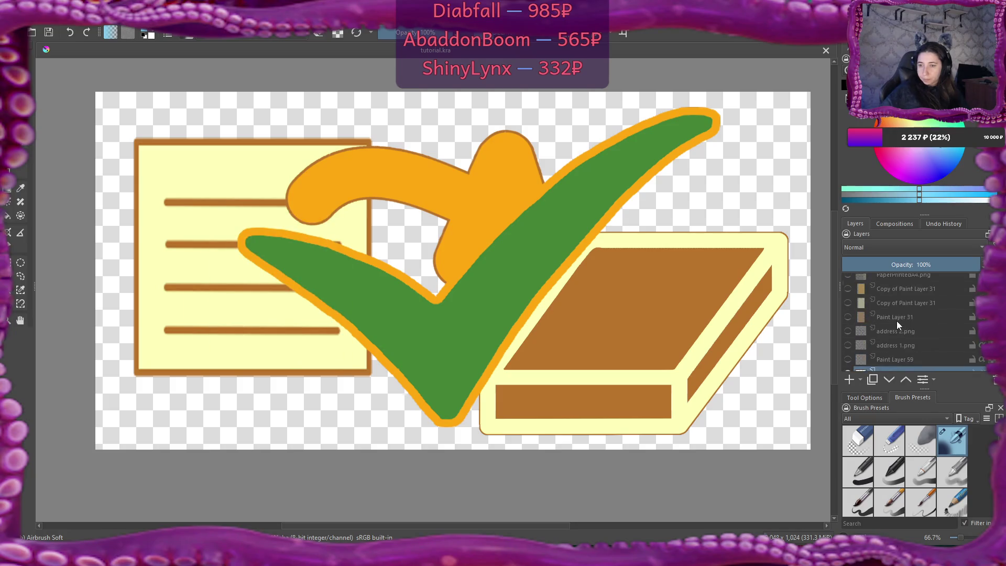
left_click(848, 332)
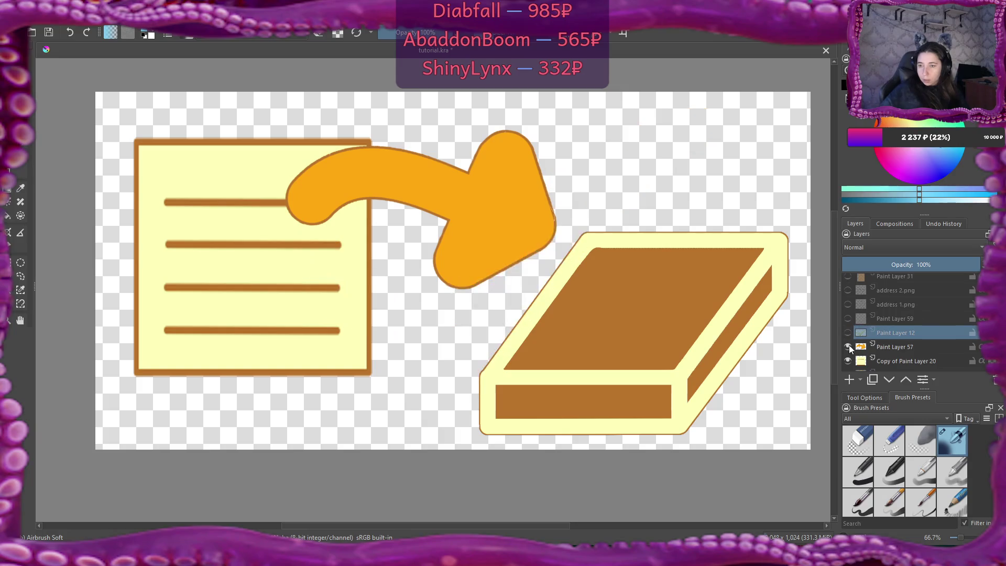
left_click(849, 347)
- Toggle the yellow note, orange circled X and chair layers to check them, leaving visibility unchanged
scroll(849, 347, "down", 1)
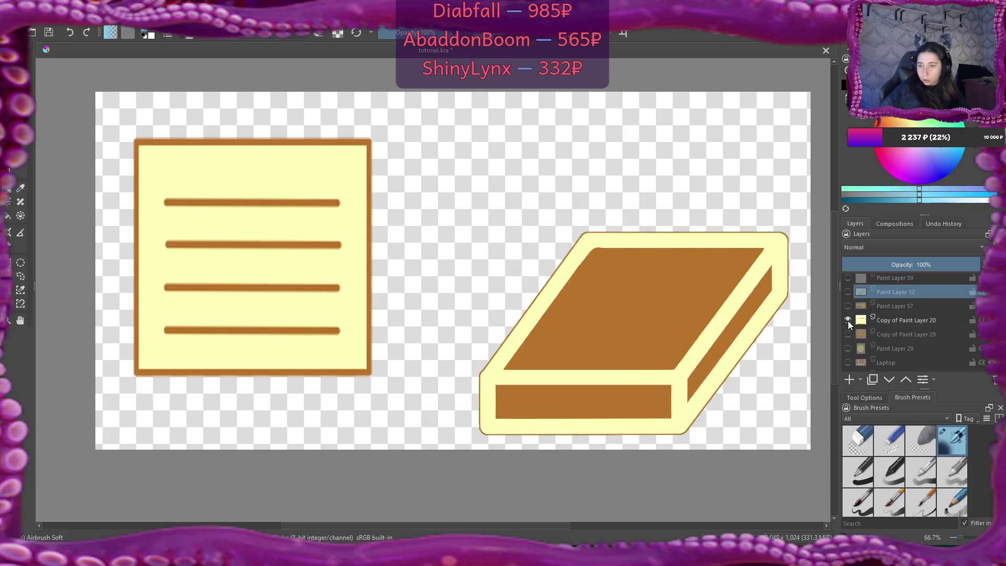
left_click(885, 318)
left_click(847, 320)
left_click(848, 320)
scroll(891, 338, "down", 1)
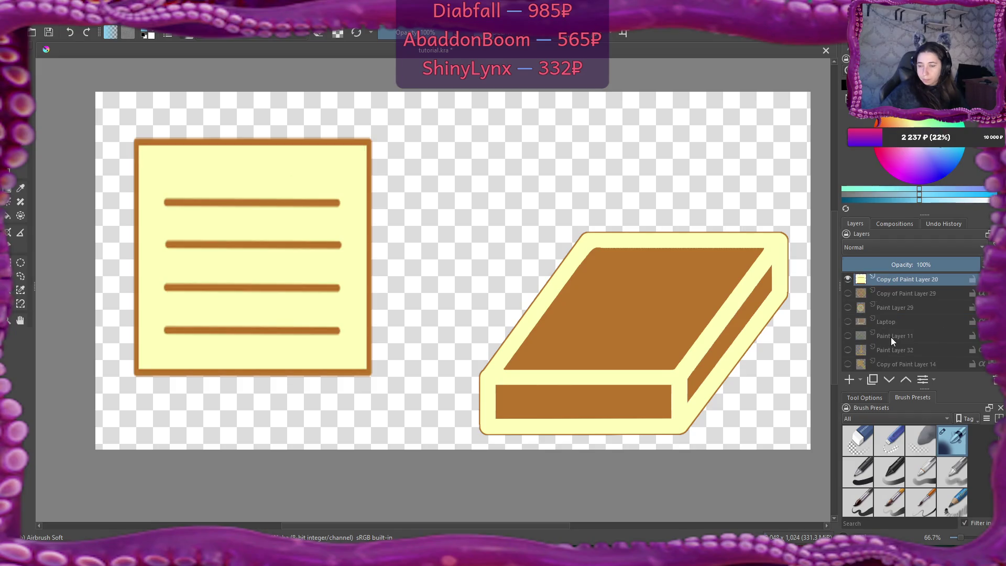
left_click(849, 307)
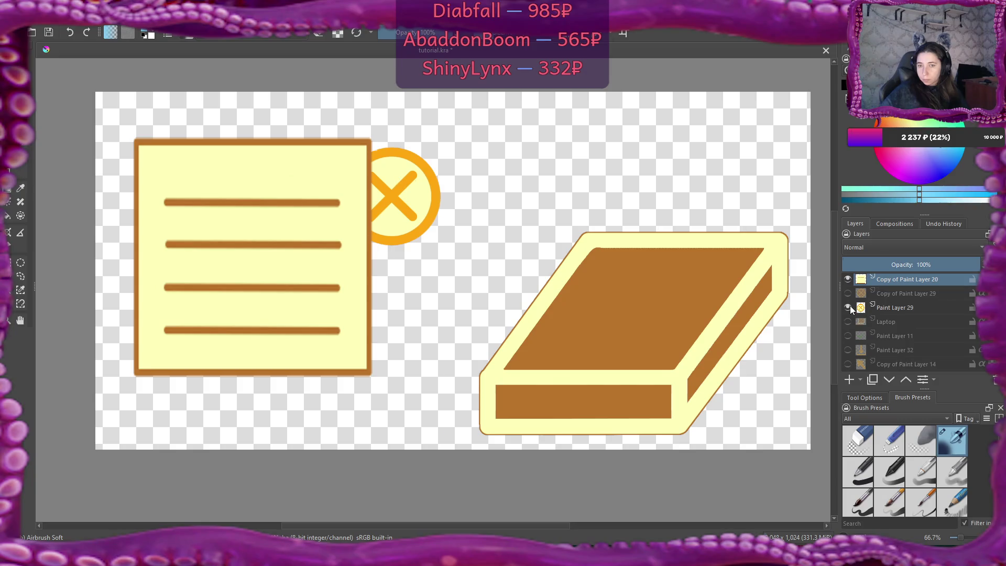
left_click(849, 308)
scroll(860, 325, "down", 4)
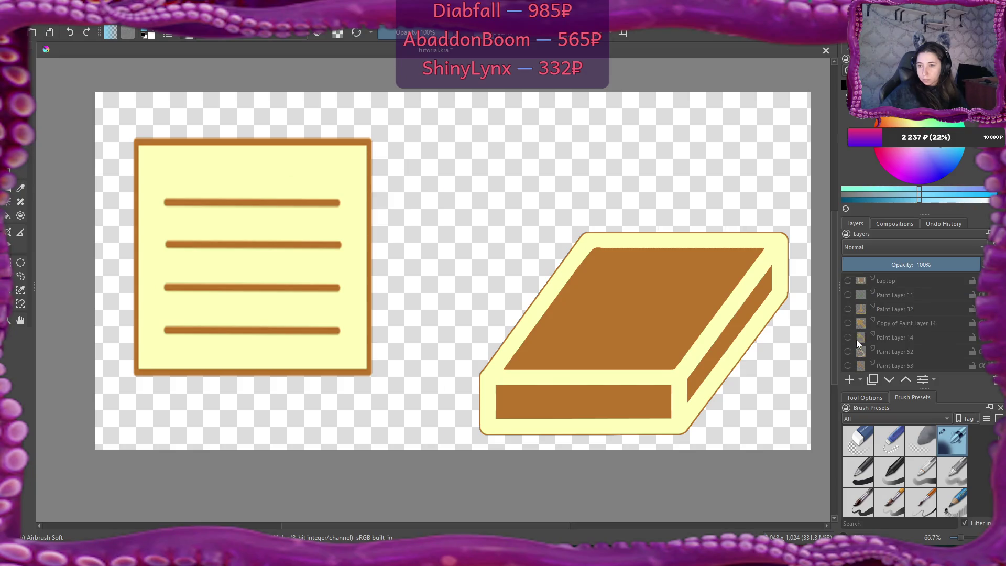
scroll(851, 346, "down", 1)
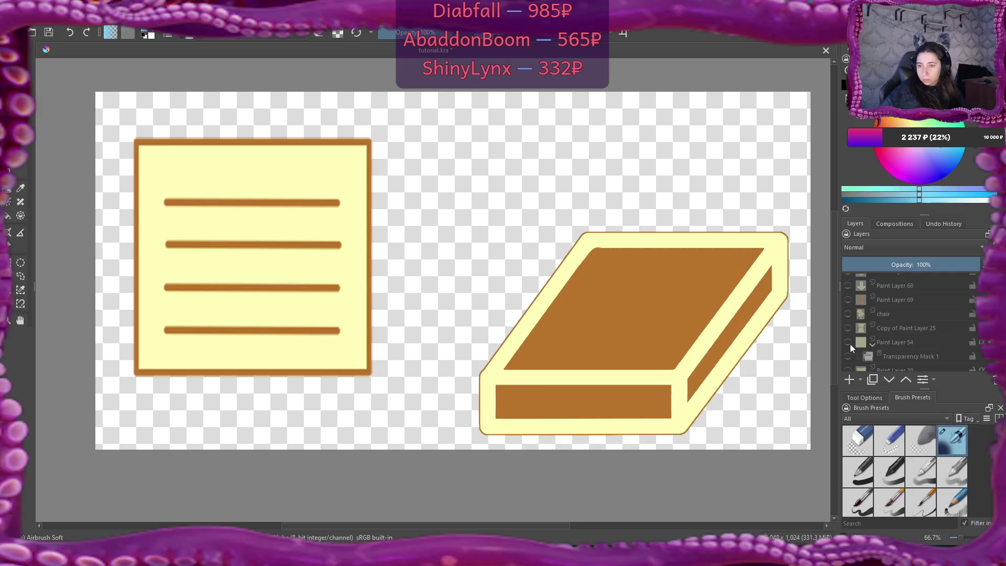
left_click(849, 313)
left_click(849, 313)
scroll(851, 340, "down", 2)
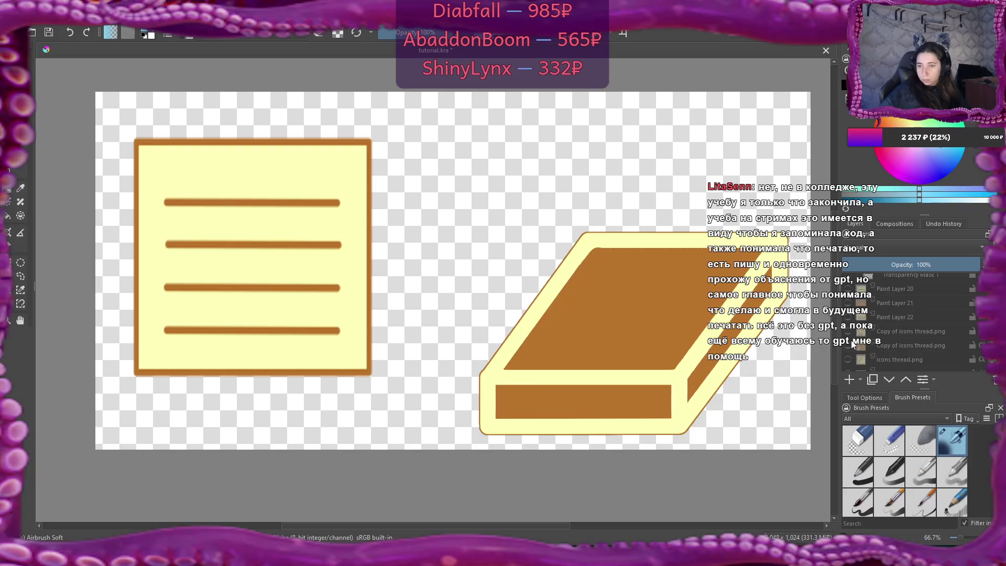
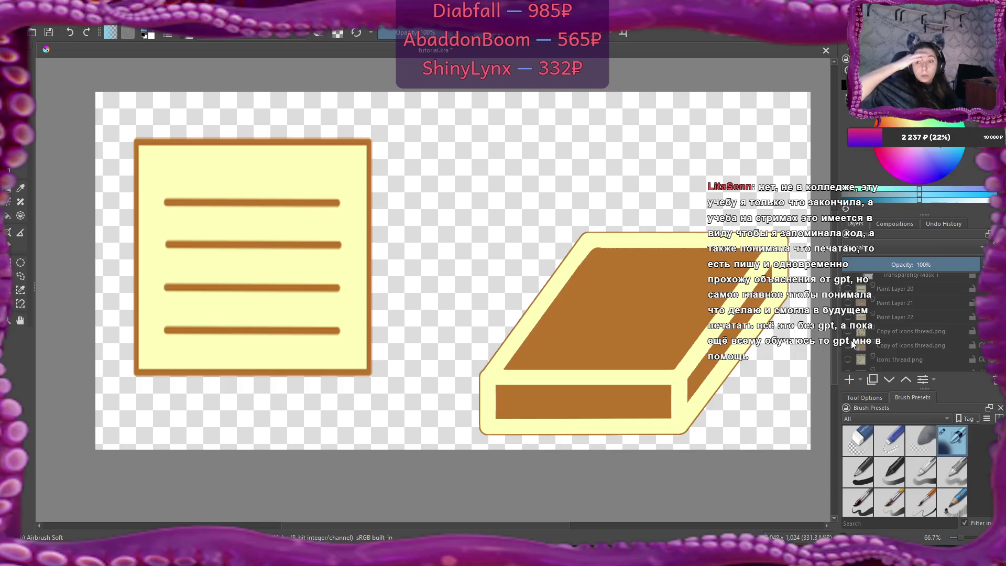
- Hide the book layer so only the lined note sheet shows
scroll(916, 313, "up", 3)
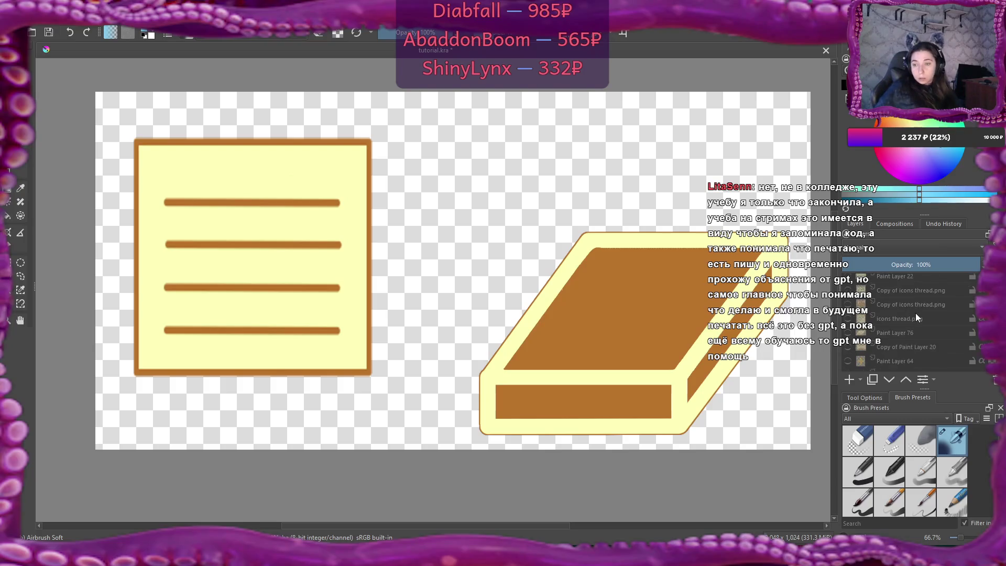
scroll(917, 313, "down", 3)
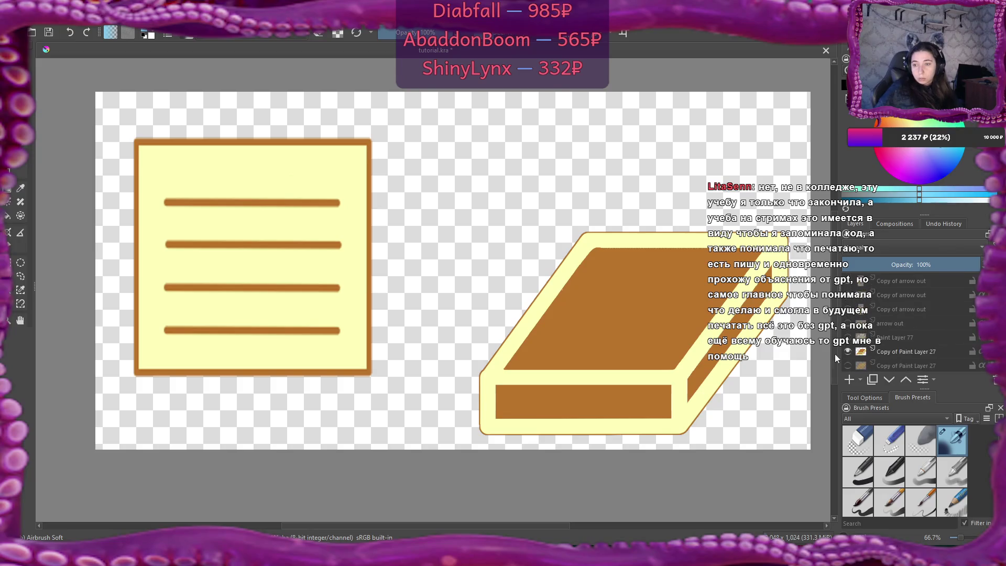
left_click(847, 350)
mouse_move(904, 320)
scroll(904, 321, "down", 3)
scroll(940, 320, "up", 3)
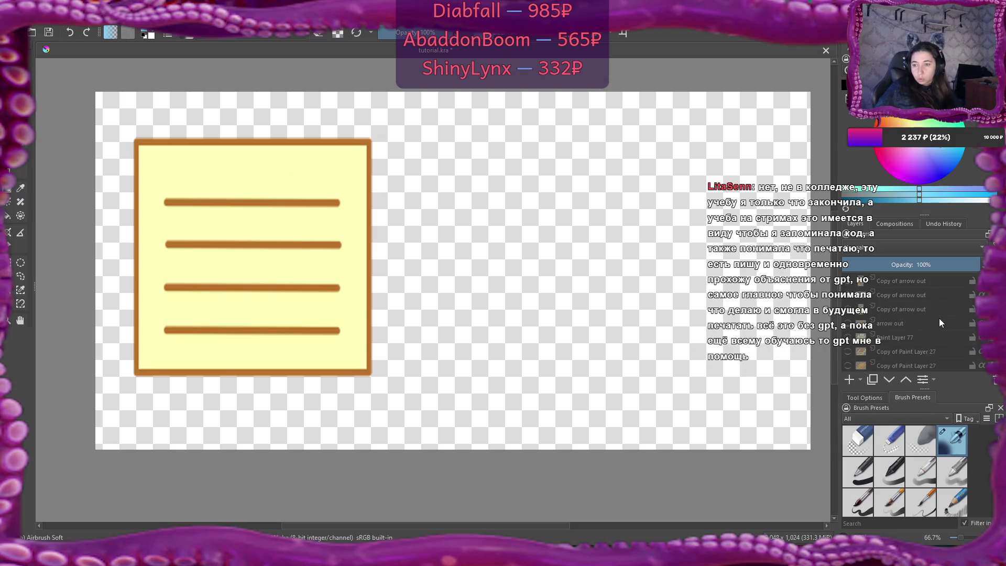
scroll(939, 323, "up", 3)
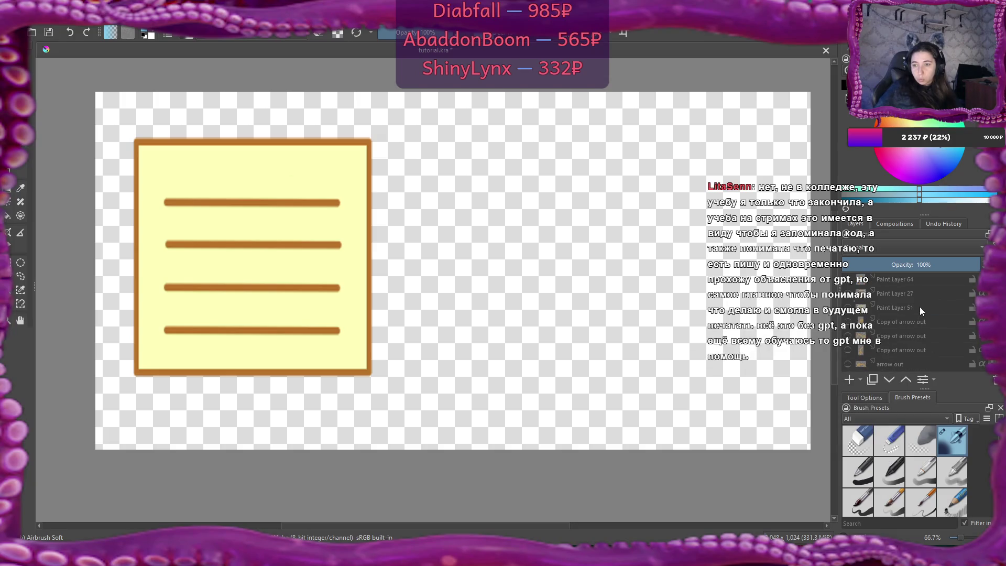
left_click(921, 308)
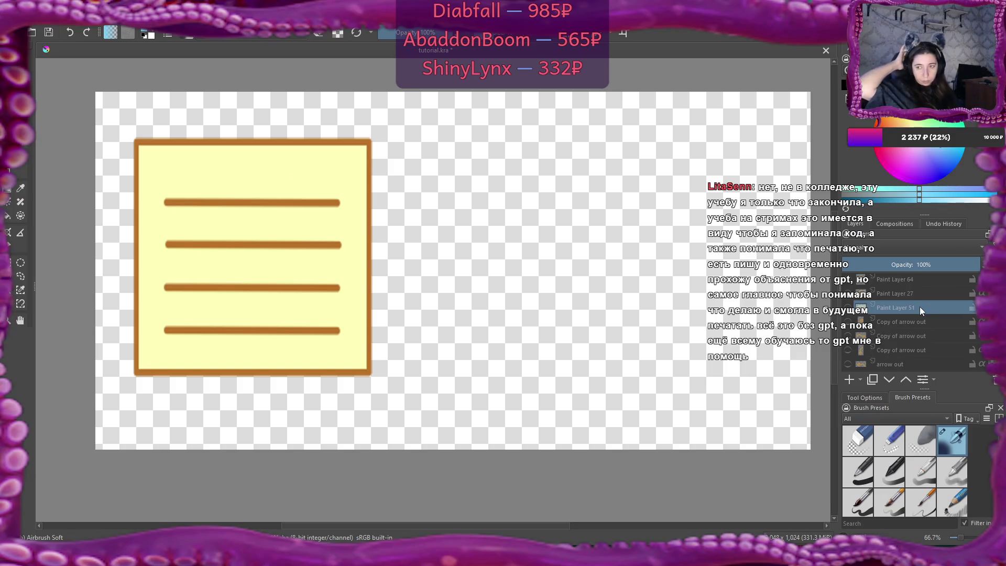
- Briefly show the orange plus shape (Paint Layer 64) to check it, then hide it again
left_click(848, 281)
left_click(847, 282)
scroll(886, 312, "down", 5)
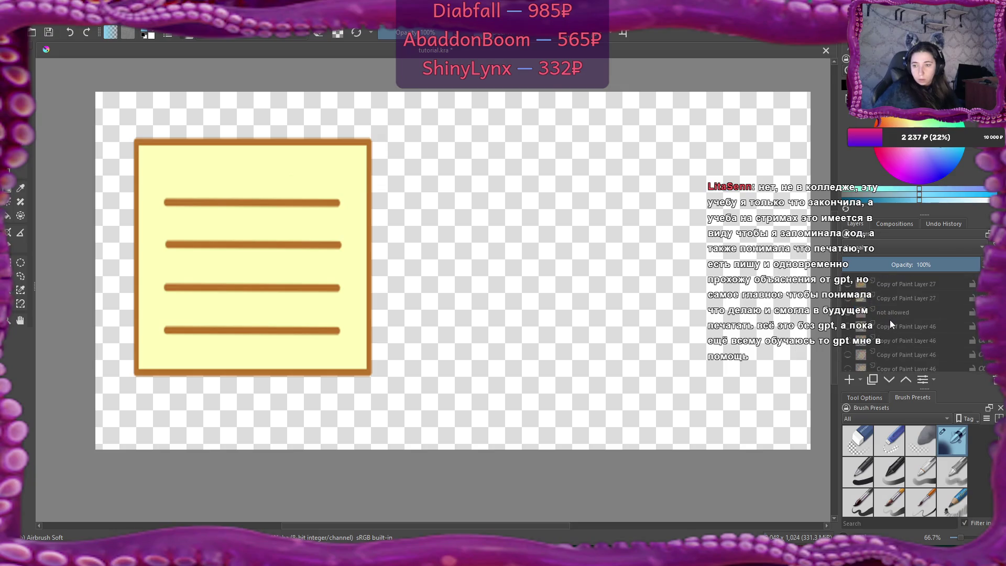
scroll(892, 321, "down", 5)
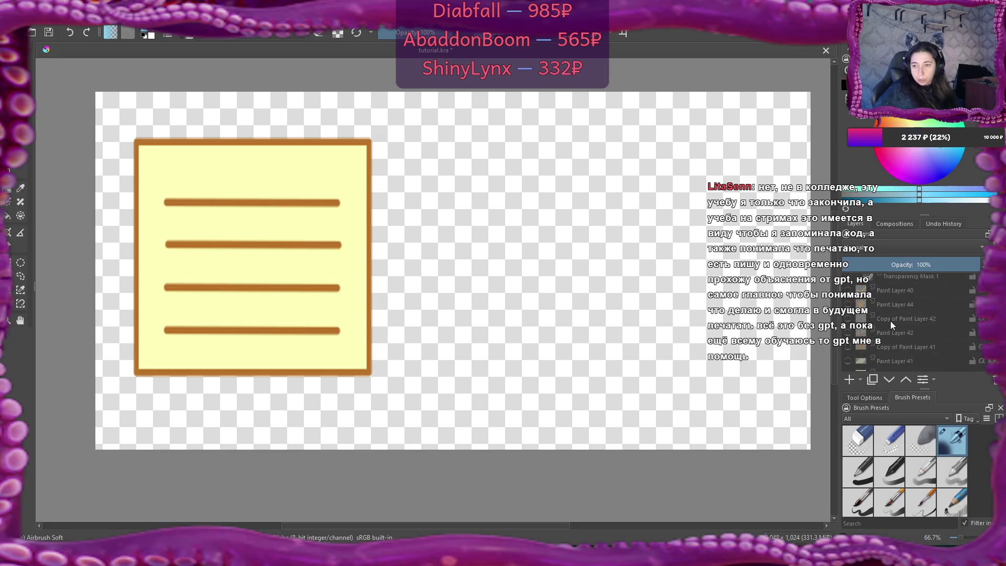
scroll(891, 322, "down", 5)
scroll(892, 322, "down", 5)
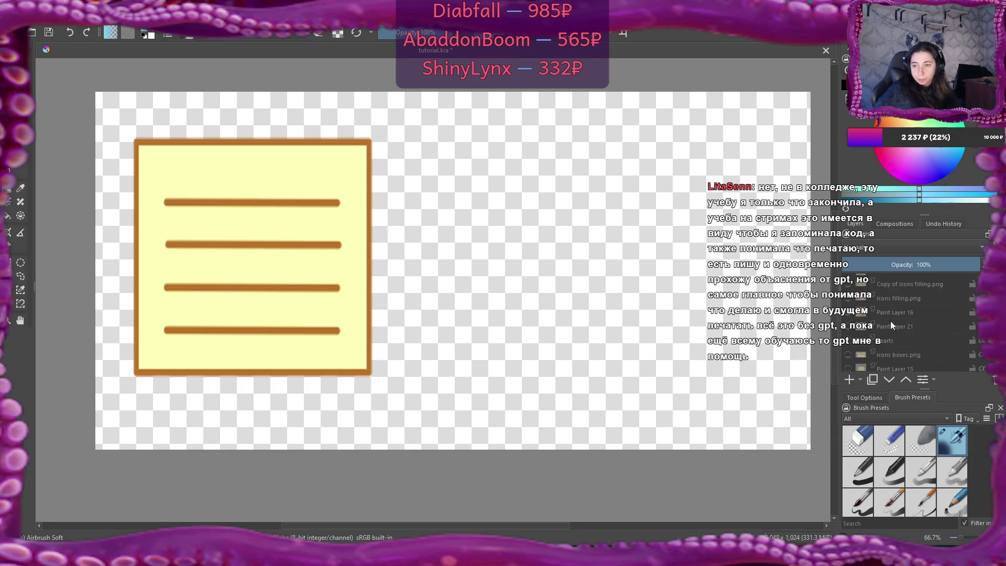
scroll(889, 321, "down", 5)
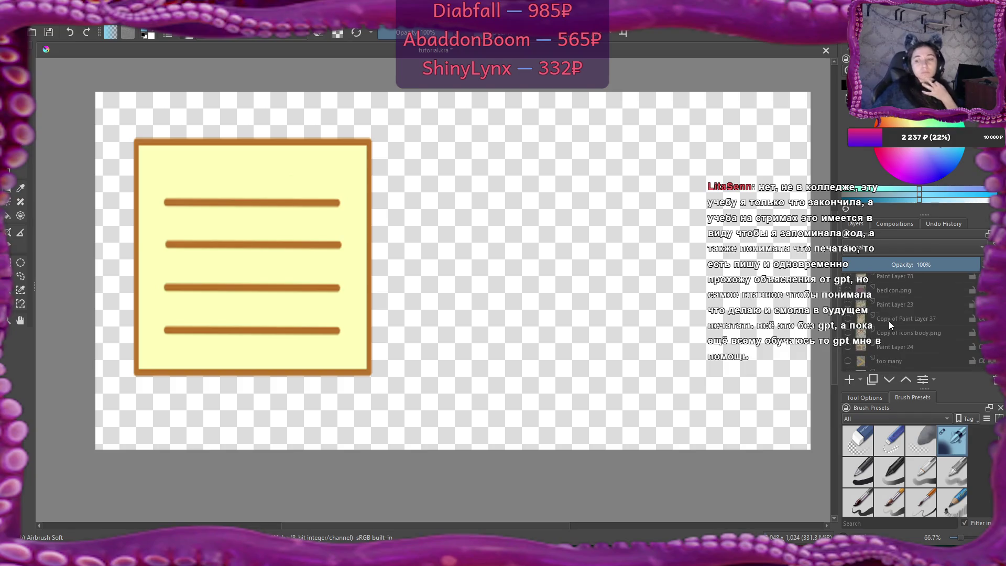
- Show 'Copy of icons body.png' and move the bunny right and down behind the note
left_click(848, 332)
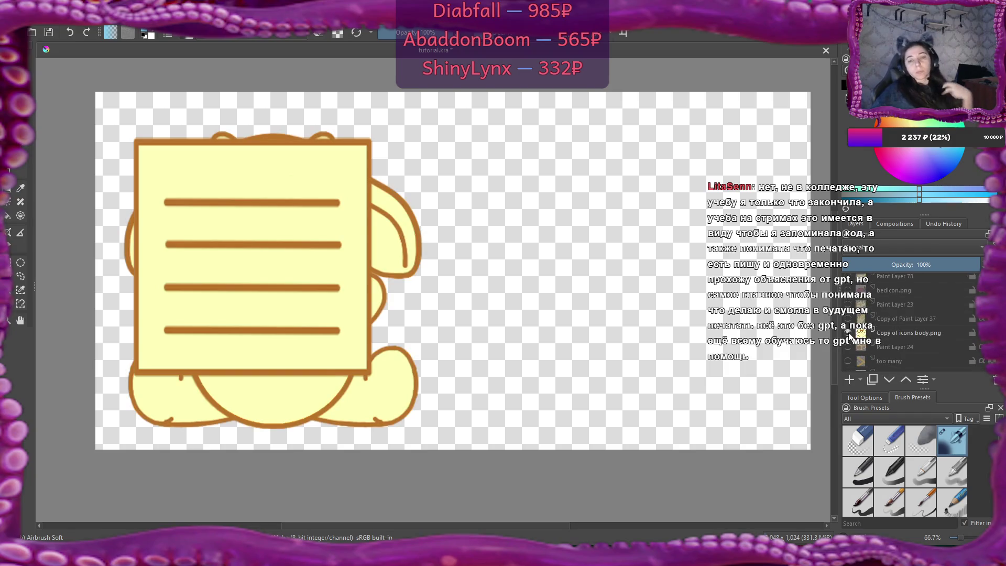
left_click(910, 333)
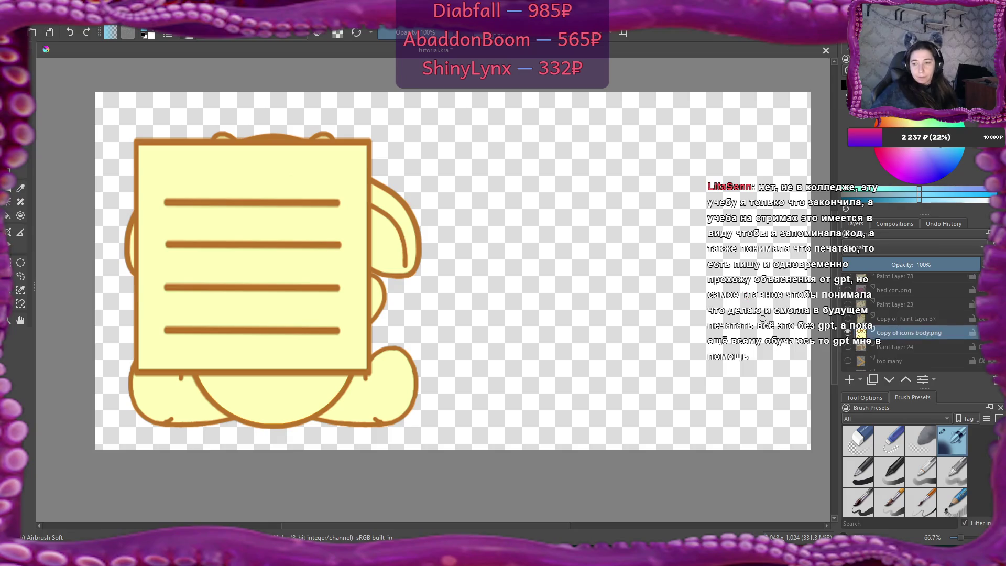
left_click(29, 160)
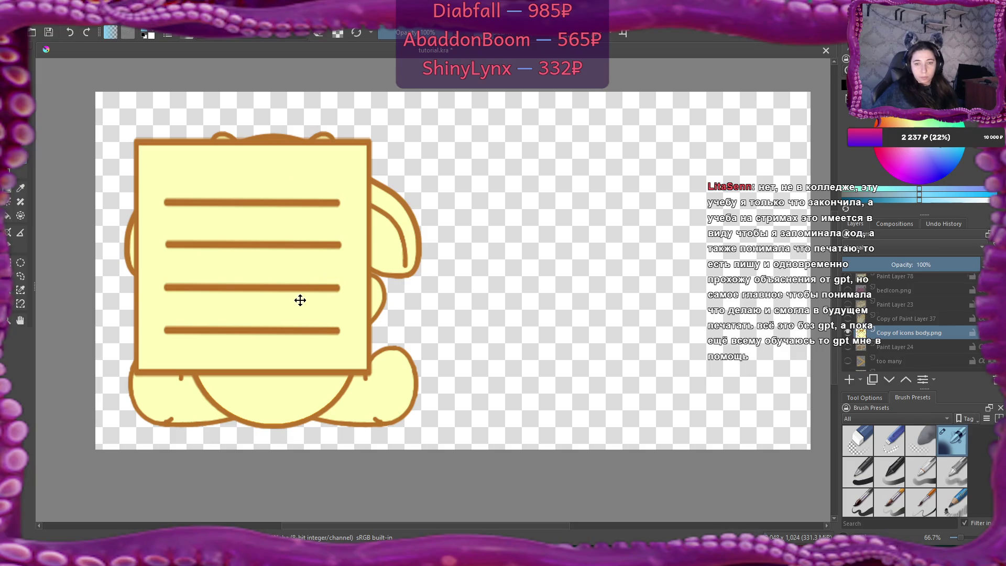
mouse_move(372, 350)
left_mouse_down()
mouse_move(337, 394)
mouse_move(385, 393)
left_mouse_up()
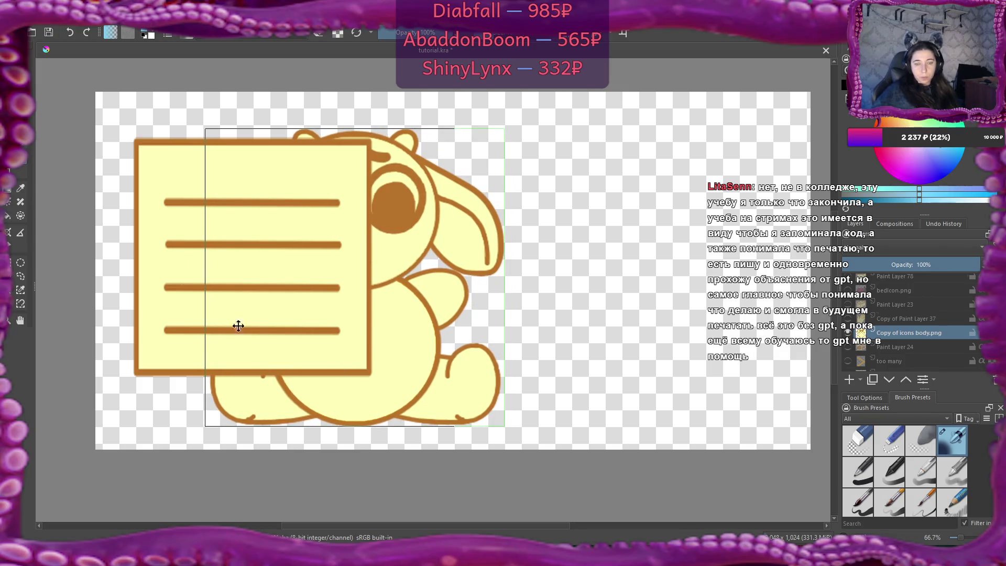
- Select the note sheet layer, 'Copy of Paint Layer 20'
scroll(942, 352, "up", 2)
scroll(941, 353, "up", 5)
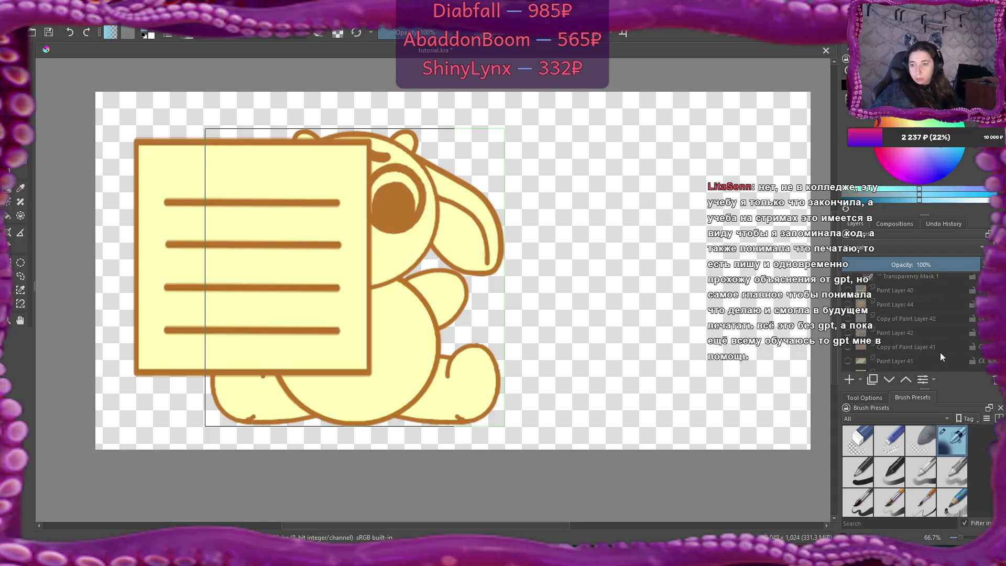
scroll(940, 354, "up", 5)
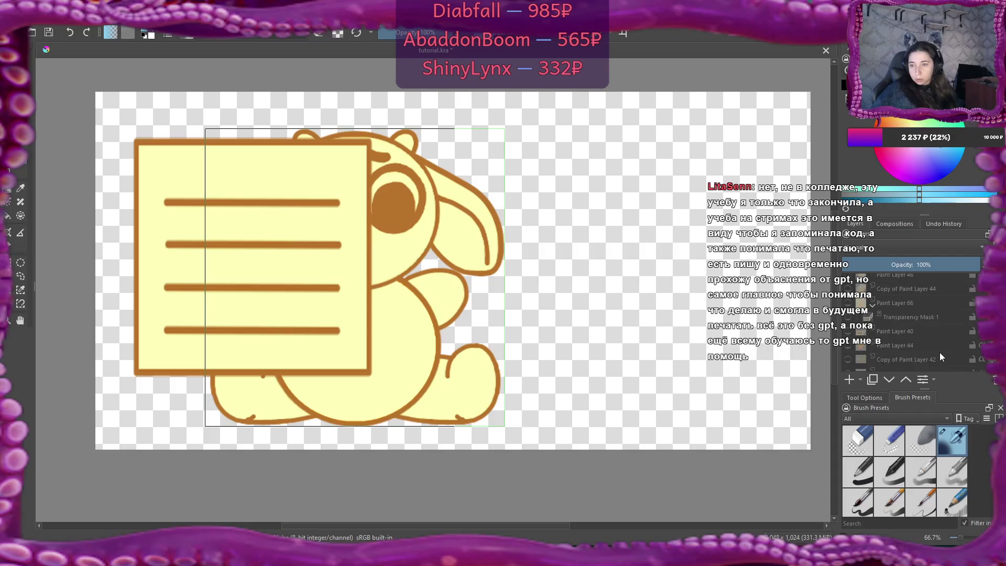
scroll(939, 353, "down", 5)
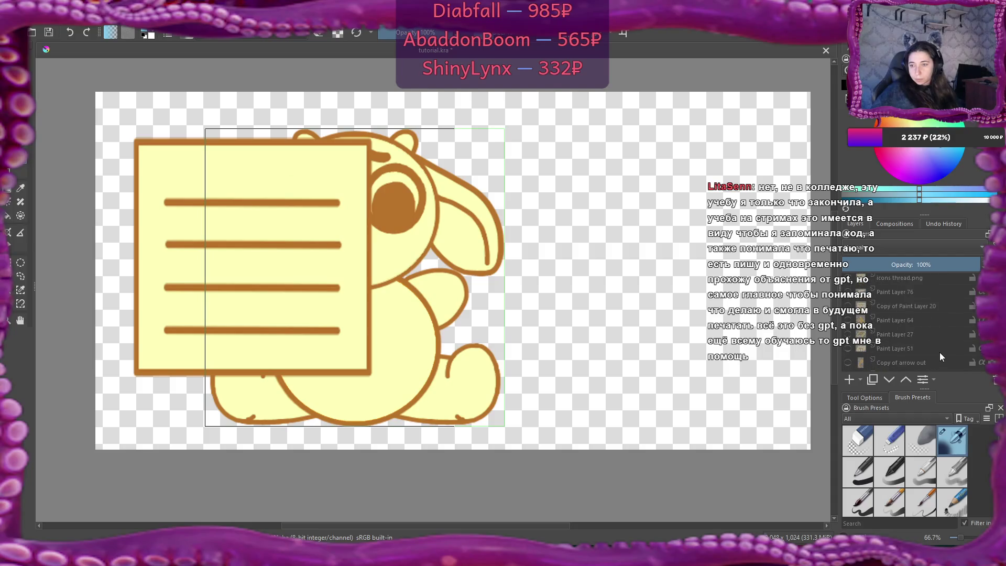
scroll(939, 352, "down", 3)
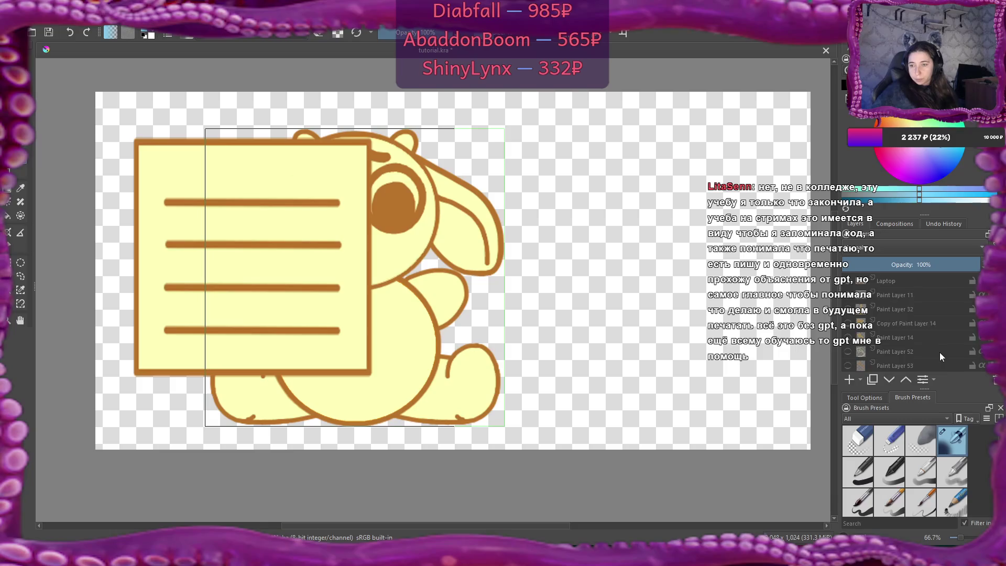
left_click(892, 323)
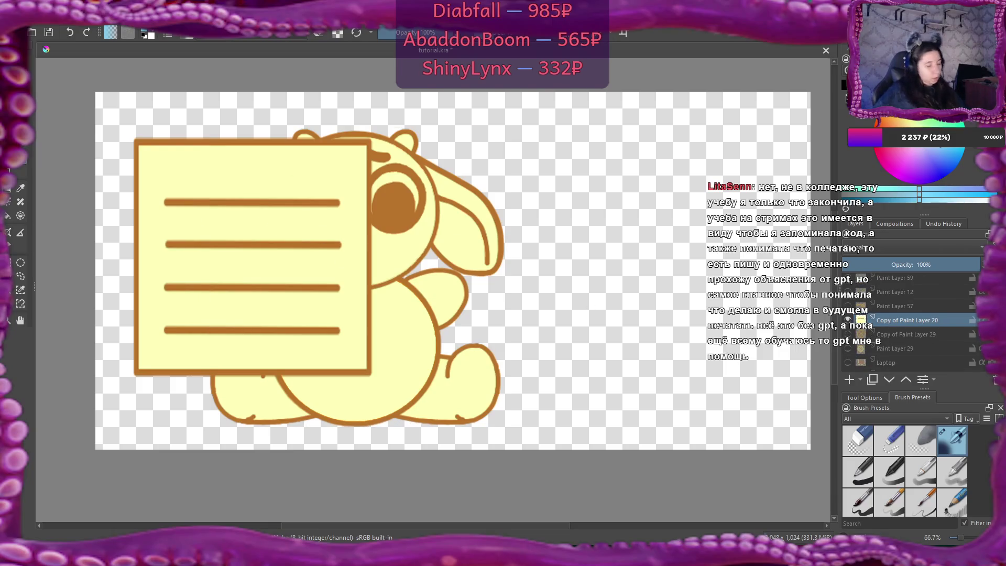
- Duplicate the note sheet layer and hide the copy as a backup
right_click(916, 319)
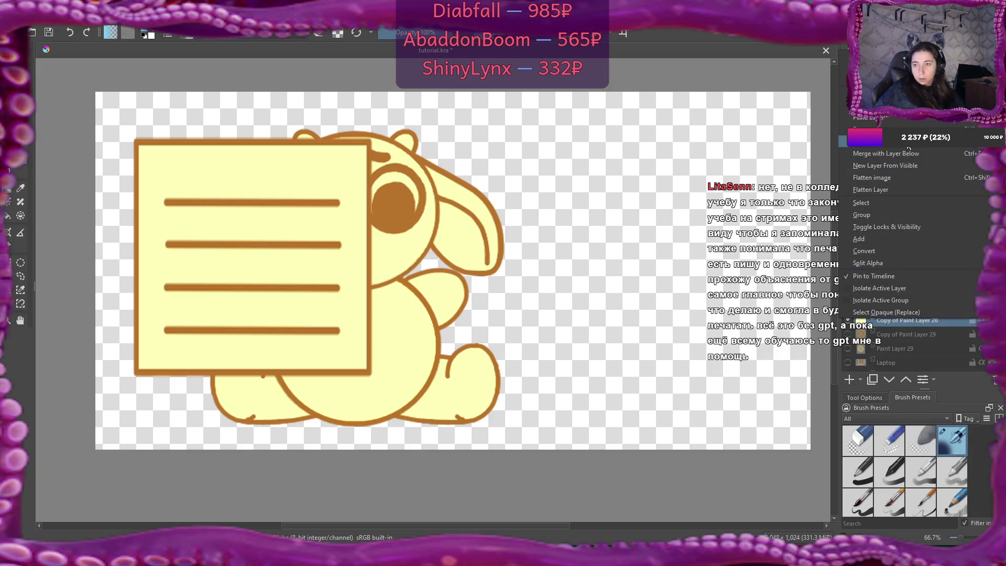
left_click(908, 148)
left_click(849, 335)
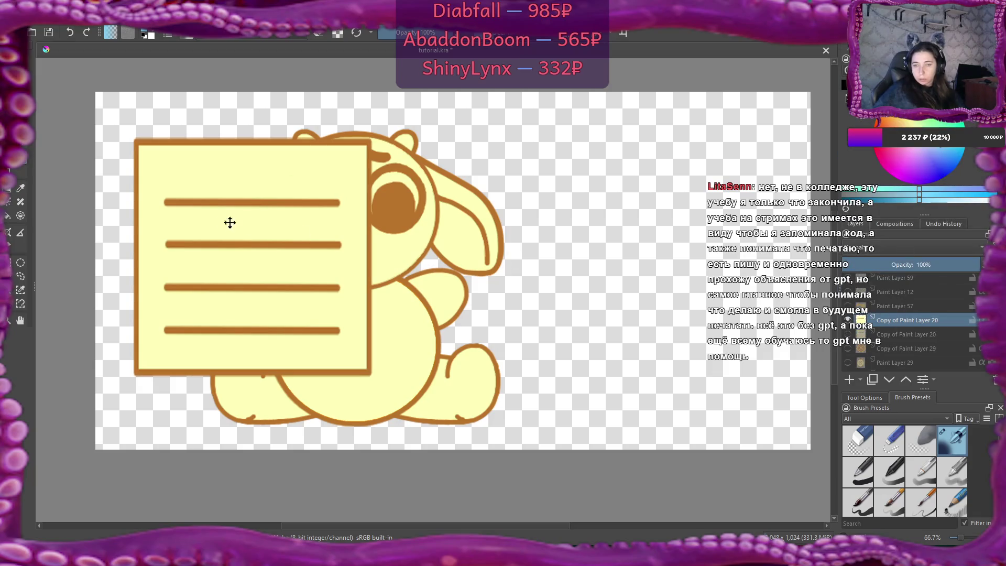
- Move the note right of the bunny, reorder it below the bunny, and nudge it left
mouse_move(229, 254)
left_mouse_down()
mouse_move(602, 250)
mouse_move(593, 268)
mouse_move(562, 269)
left_mouse_up()
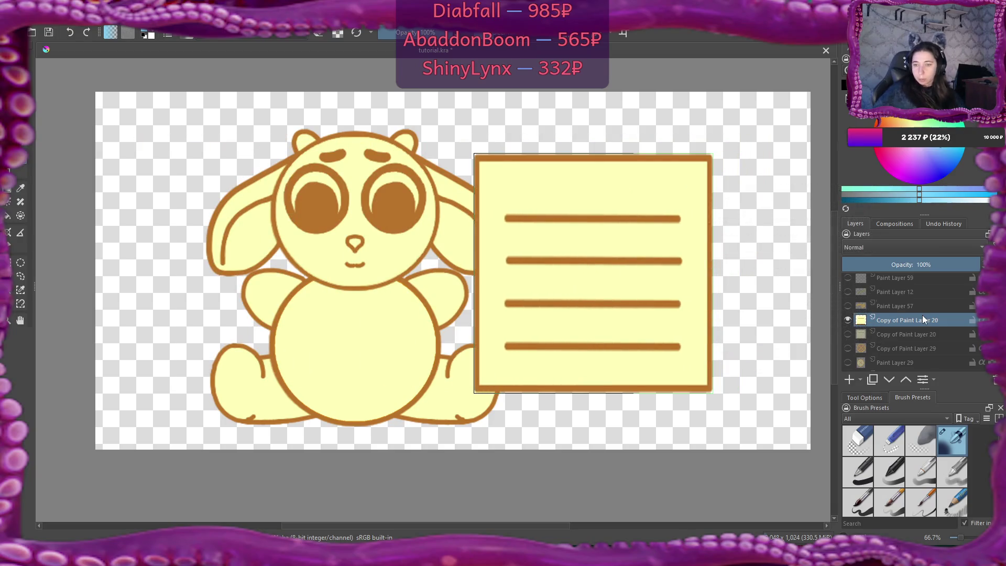
mouse_move(919, 327)
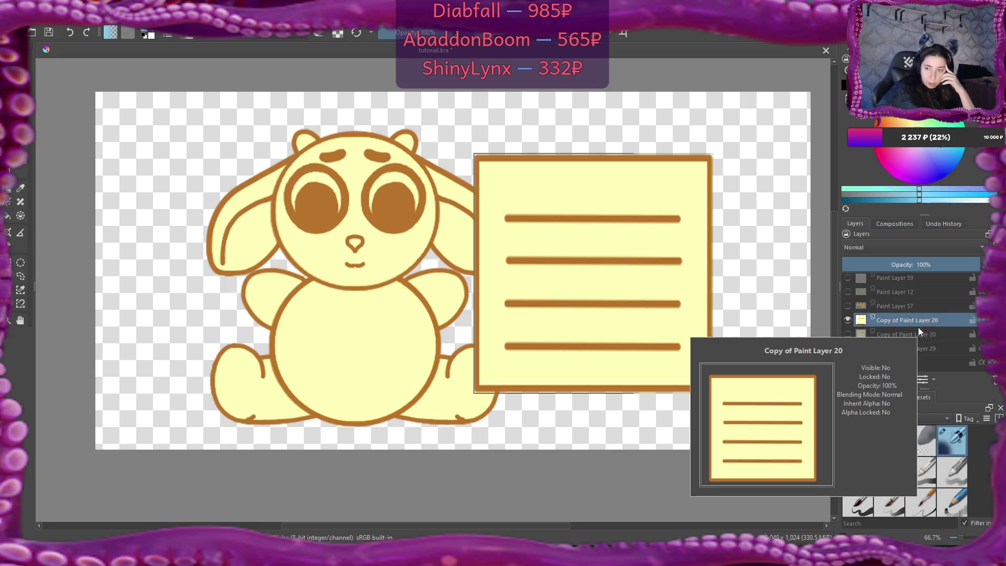
mouse_move(911, 320)
left_mouse_down()
mouse_move(908, 367)
mouse_move(918, 381)
mouse_move(917, 300)
mouse_move(909, 350)
mouse_move(918, 349)
left_mouse_up()
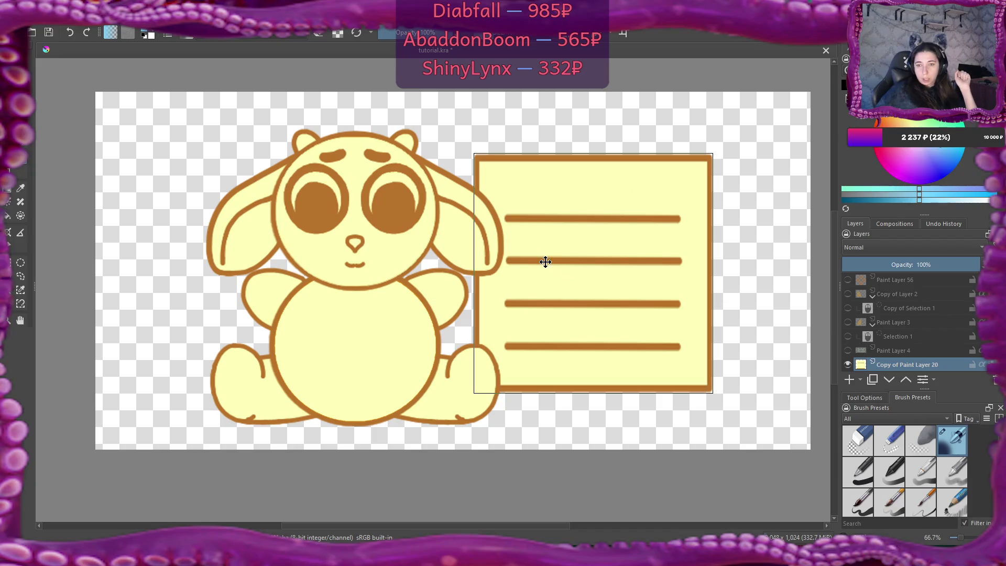
mouse_move(620, 274)
left_mouse_down()
mouse_move(602, 267)
mouse_move(605, 277)
left_mouse_up()
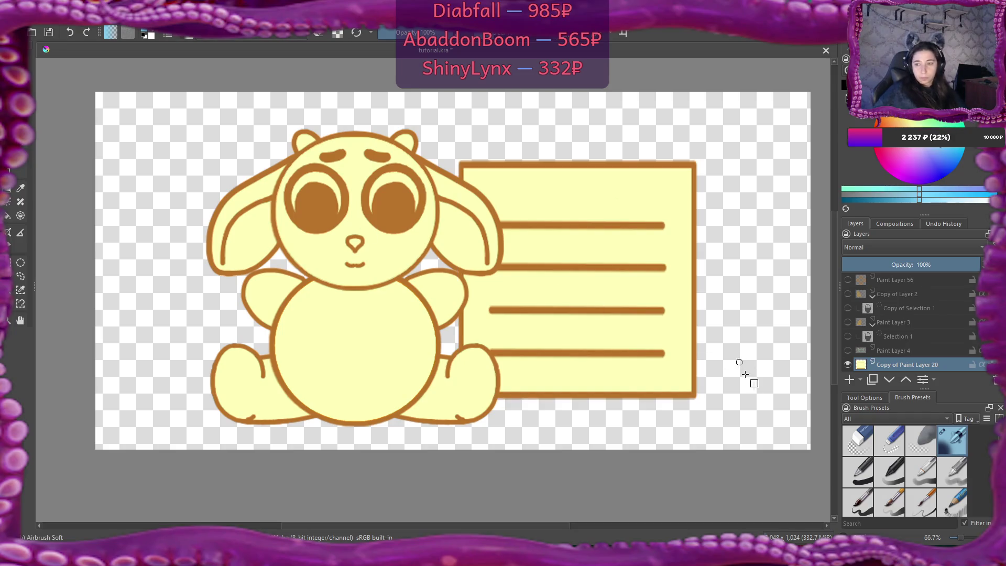
- Try a brown shape on a new Basic-1 brush layer, undo it, then nudge the clip left
left_click(849, 379)
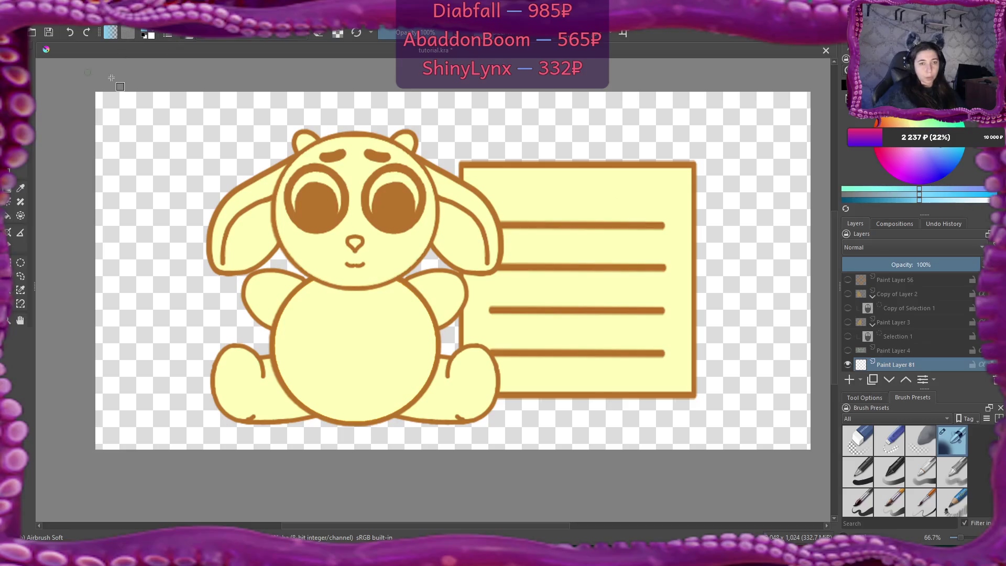
left_click(867, 481)
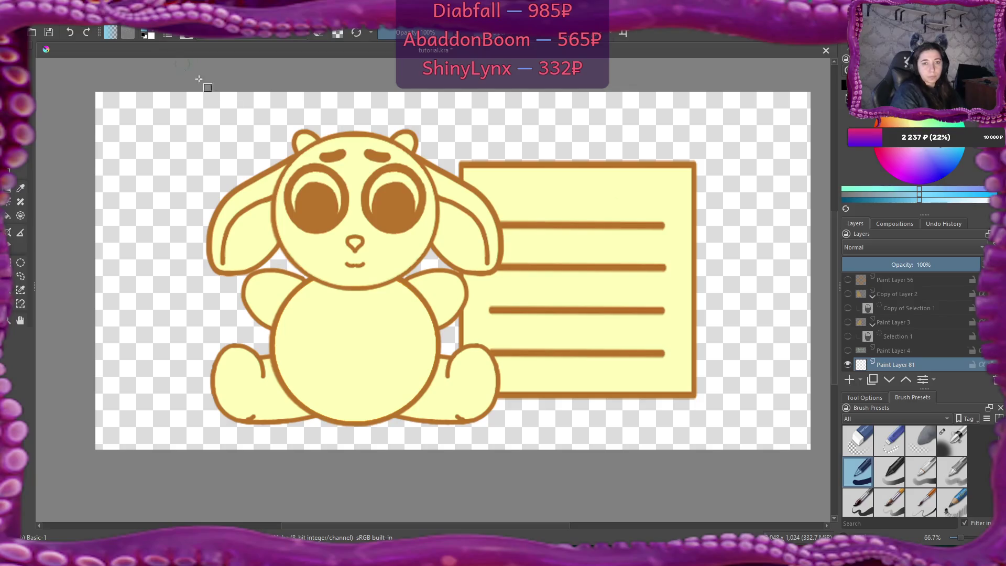
key("ctrl")
left_click(398, 203, "ctrl")
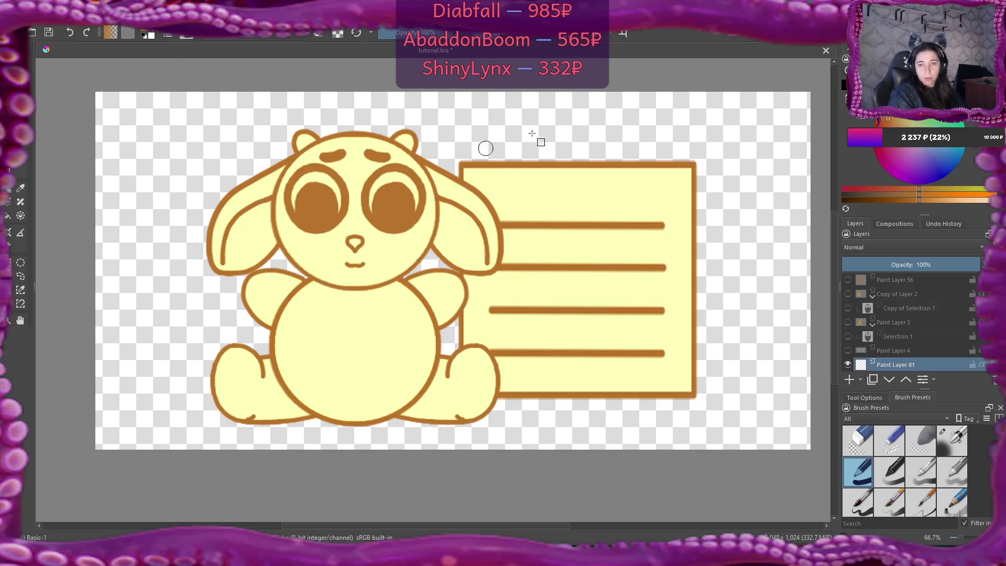
mouse_move(530, 145)
left_mouse_down()
mouse_move(553, 163)
mouse_move(565, 159)
mouse_move(564, 168)
mouse_move(630, 179)
left_mouse_up()
key("ctrl+z")
key("ctrl+z")
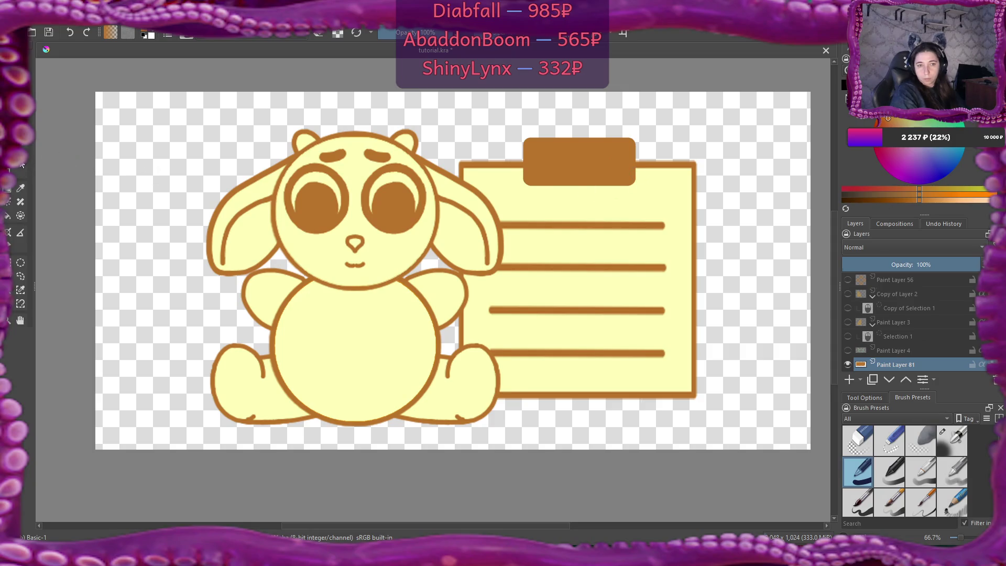
left_click_drag(597, 150, 640, 162)
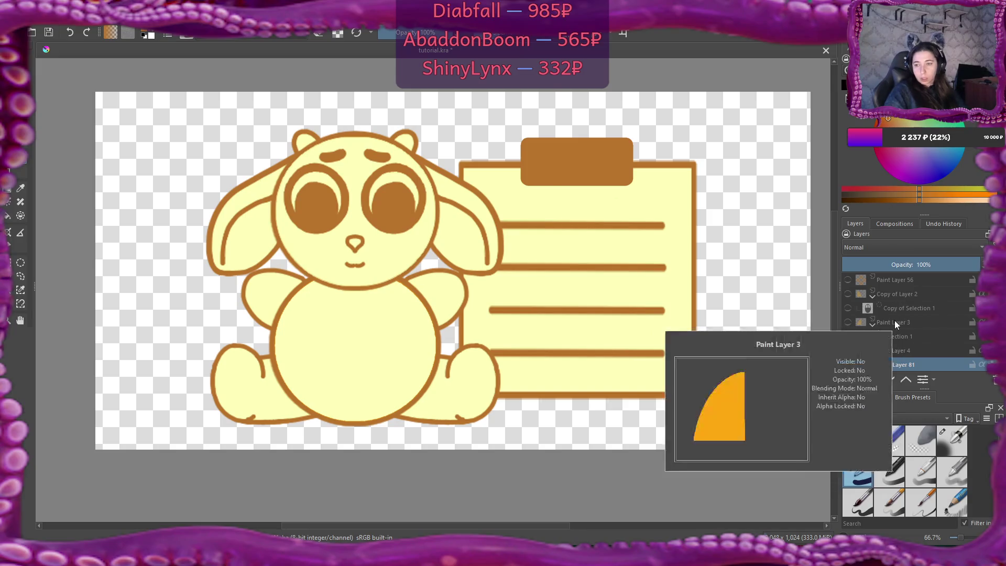
- Reveal the orange circle on Paint Layer 5, move it to the clipboard's lower right, and add a layer above
mouse_move(902, 297)
scroll(902, 296, "up", 3)
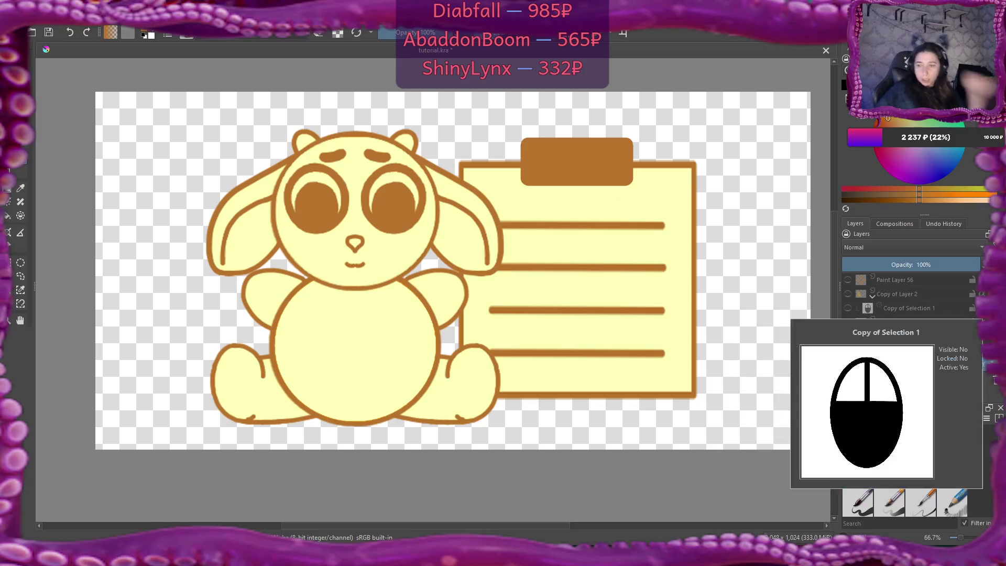
scroll(942, 315, "up", 2)
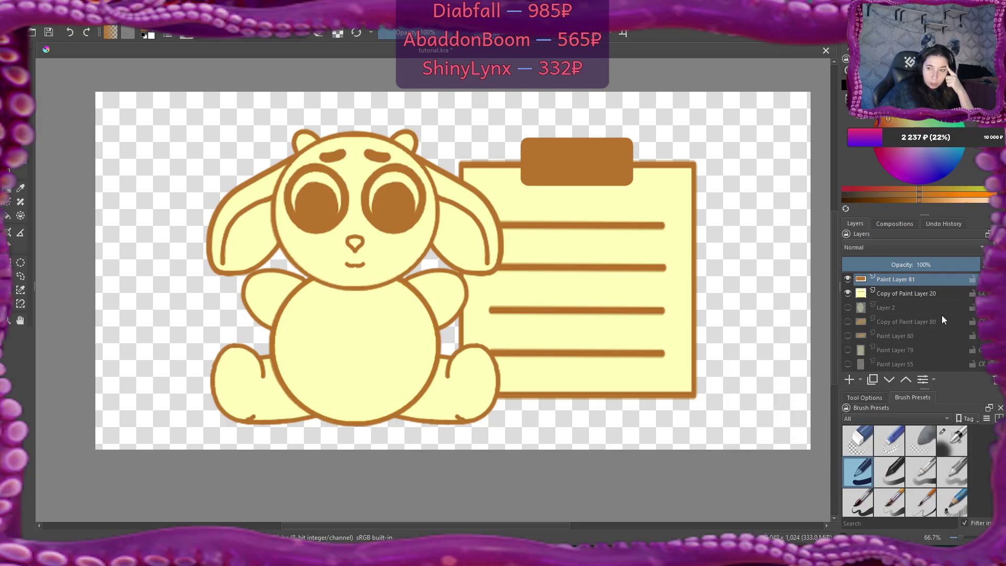
scroll(942, 316, "up", 1)
scroll(942, 320, "up", 3)
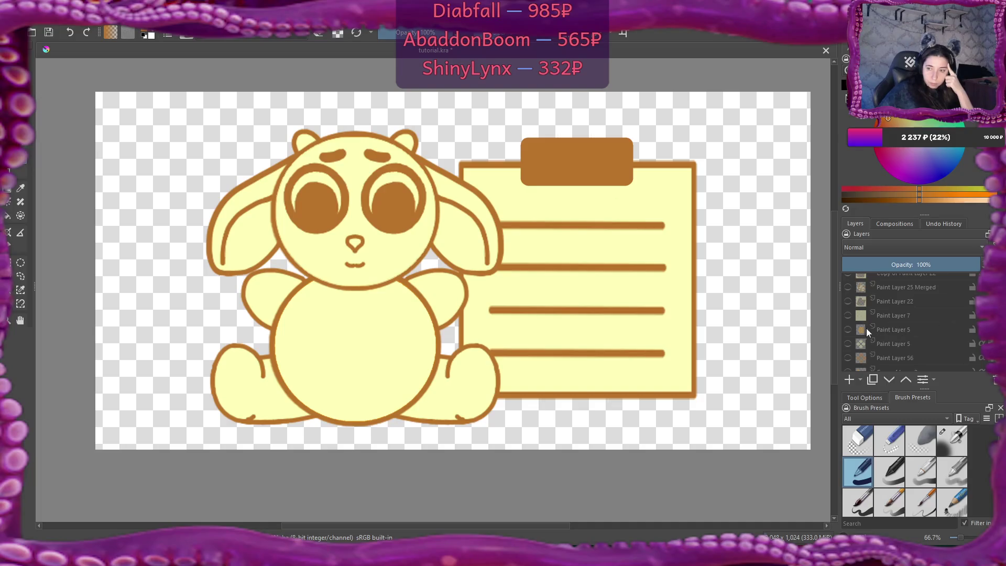
left_click(848, 329)
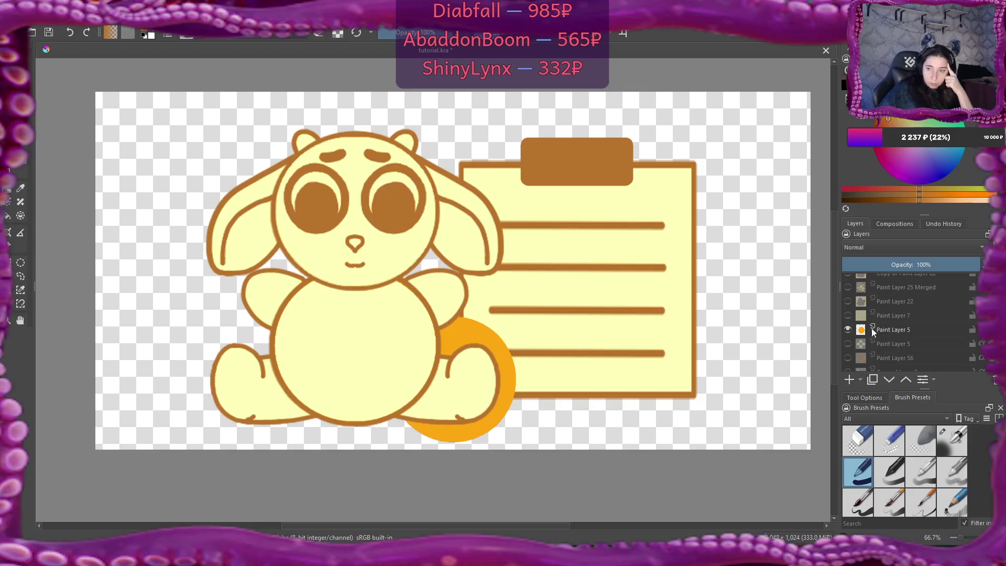
left_click(868, 333)
mouse_move(480, 366)
left_mouse_down()
mouse_move(615, 344)
mouse_move(660, 325)
mouse_move(651, 313)
left_mouse_up()
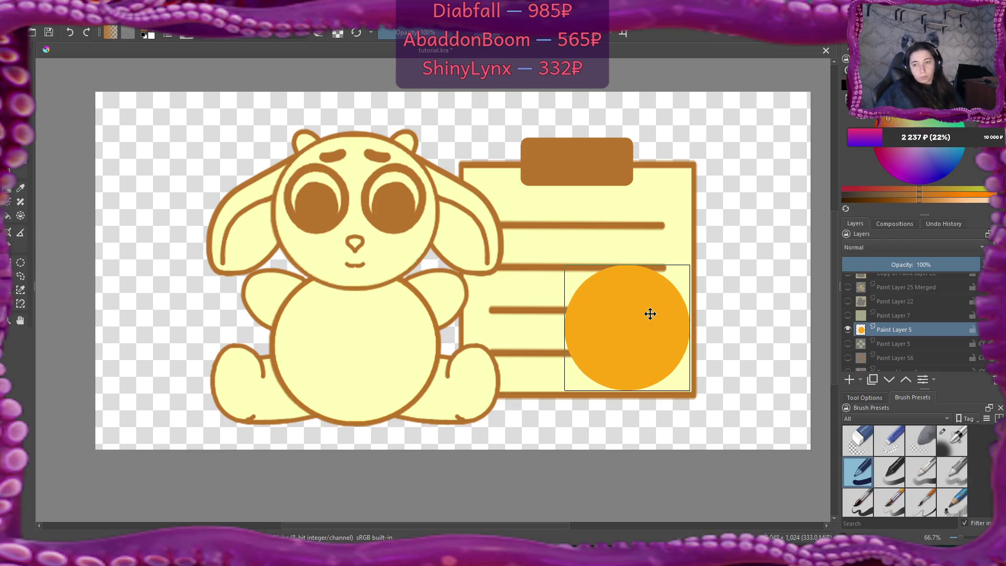
left_click(849, 380)
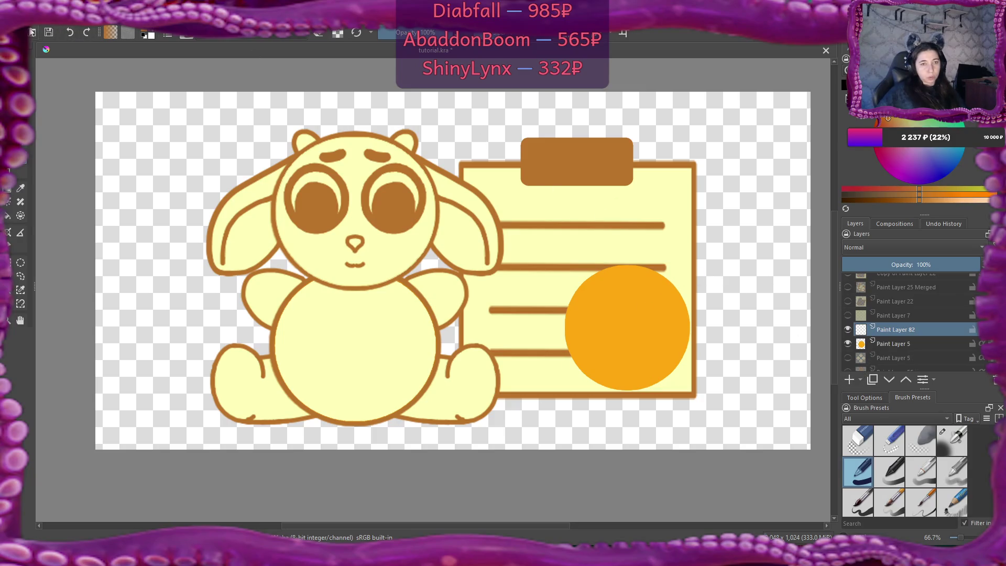
- Create a text shape on the orange circle, clear the placeholder, and set size 72
left_click(600, 297)
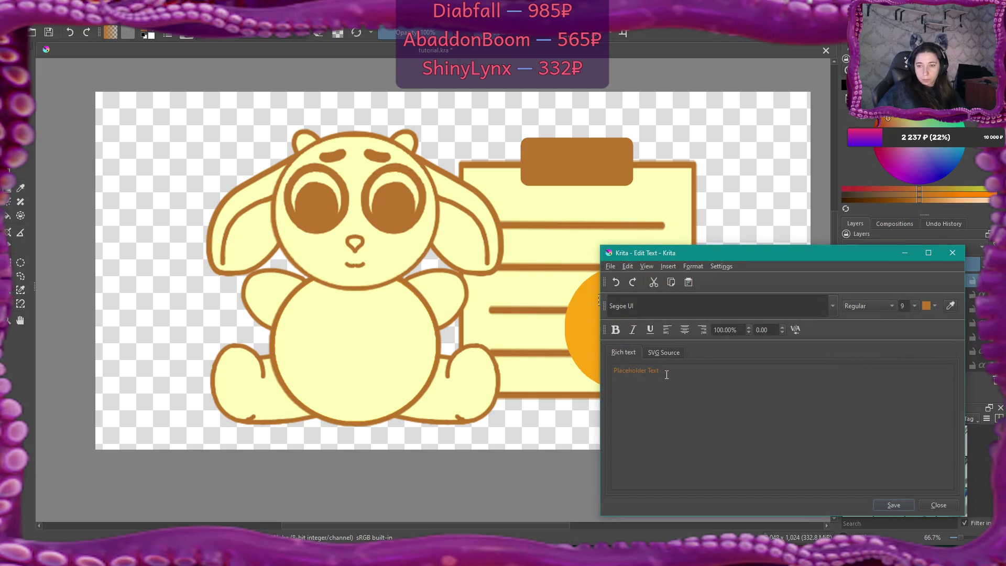
key("ctrl+a")
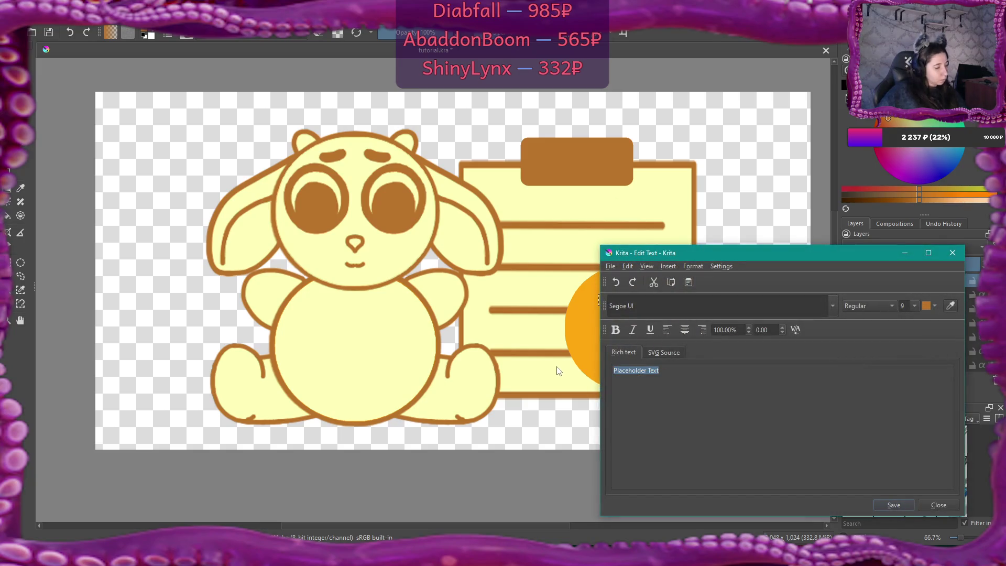
key("BackSpace")
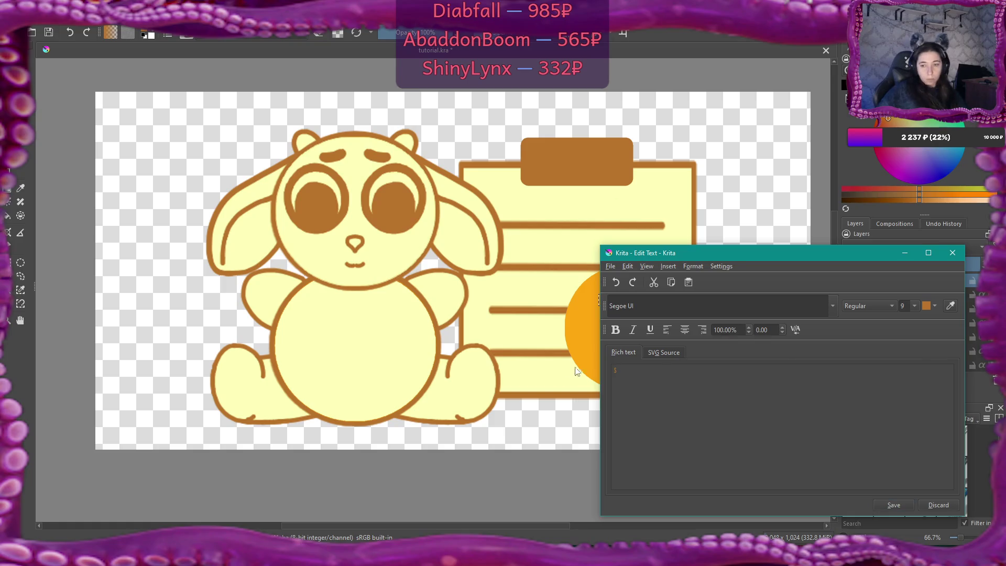
left_click(915, 305)
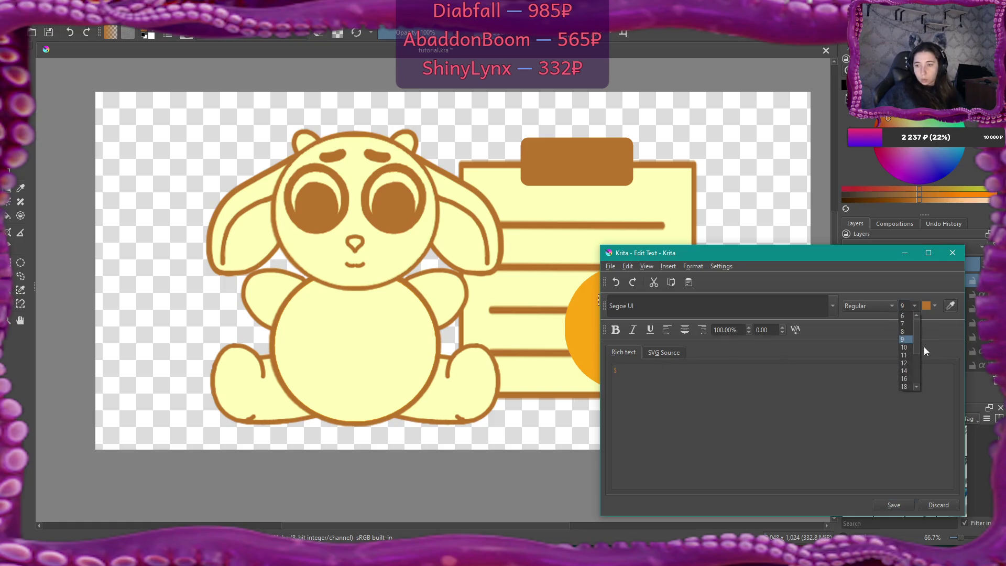
left_click(909, 387)
- Set the text font to Jhon Cream
left_click(678, 308)
left_click(833, 305)
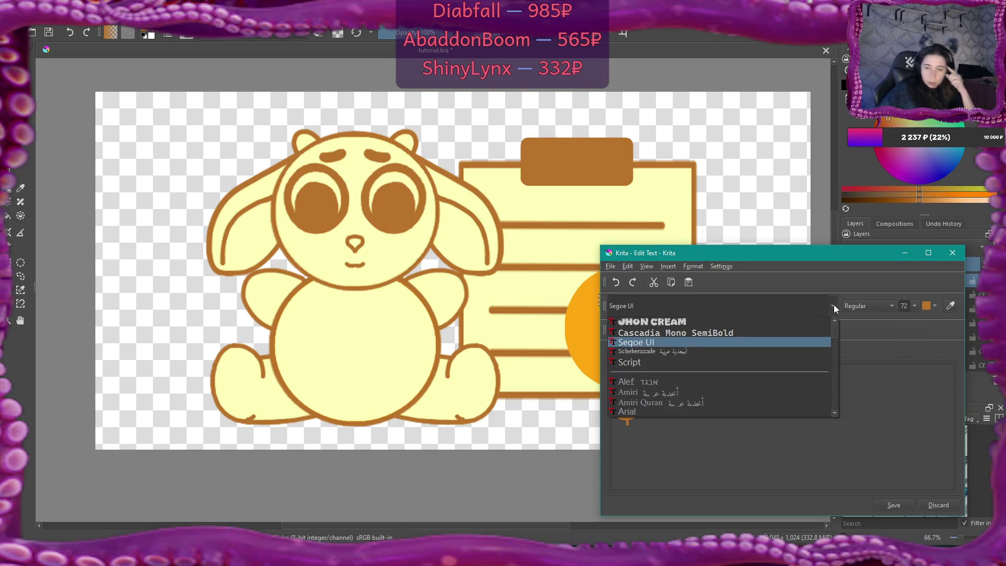
left_click(788, 322)
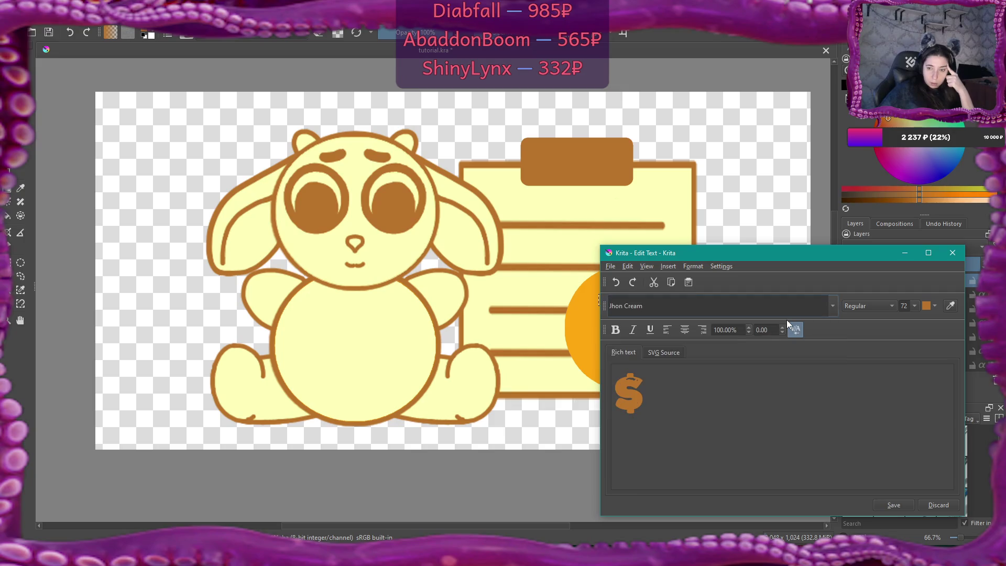
left_click(834, 306)
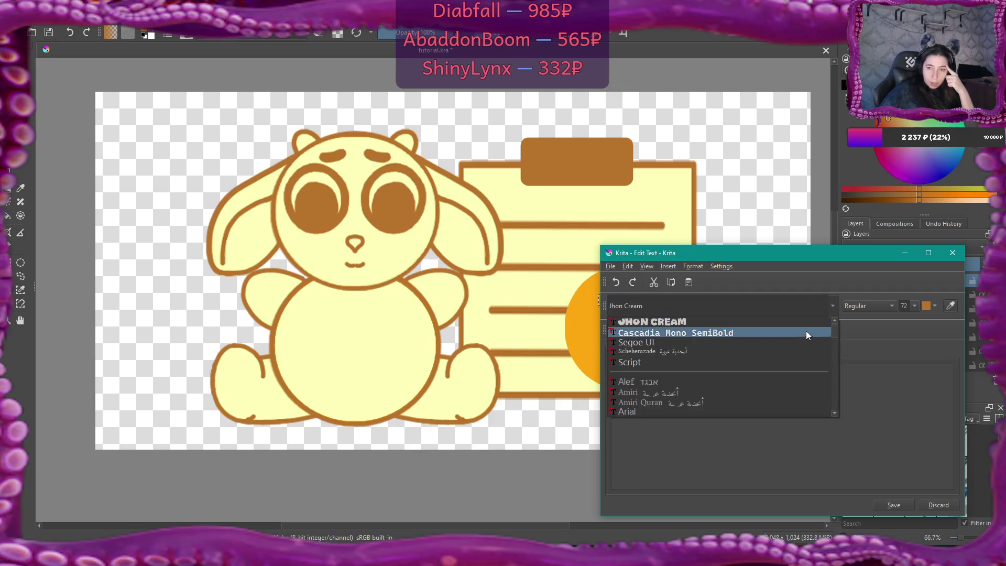
scroll(805, 338, "down", 10)
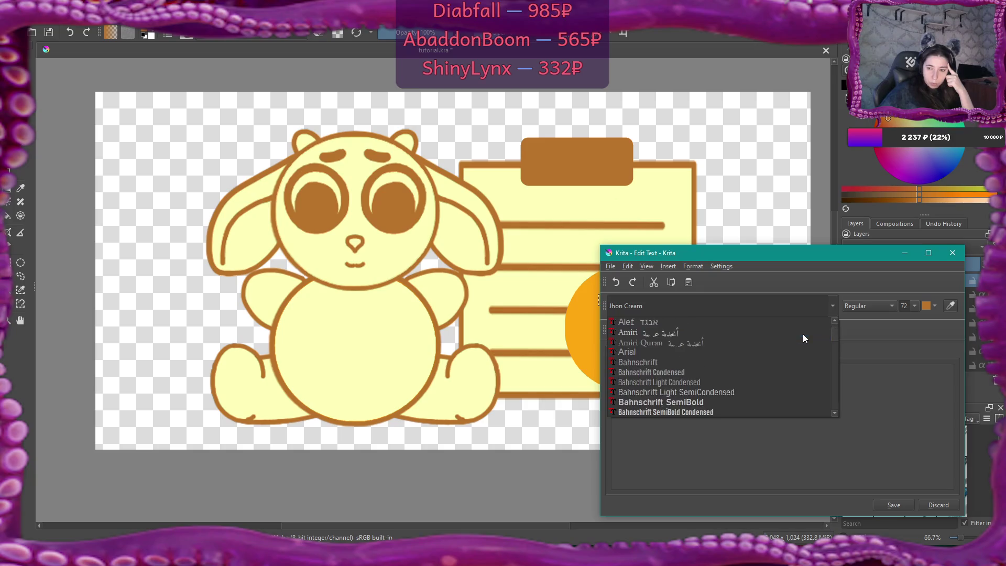
scroll(804, 338, "down", 15)
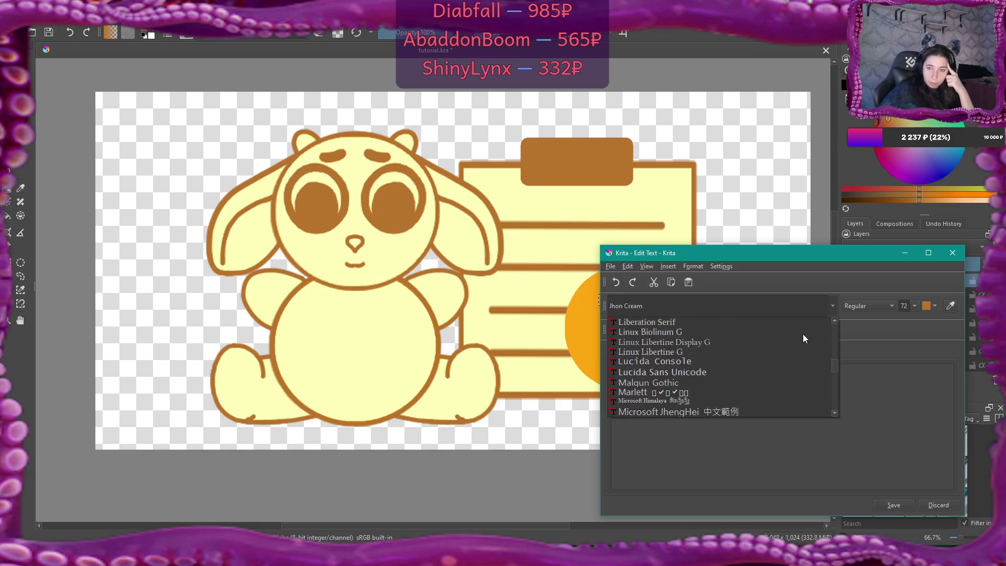
scroll(803, 335, "down", 15)
scroll(804, 338, "down", 15)
scroll(803, 335, "down", 3)
scroll(803, 334, "up", 2)
scroll(804, 336, "down", 5)
scroll(803, 336, "up", 1)
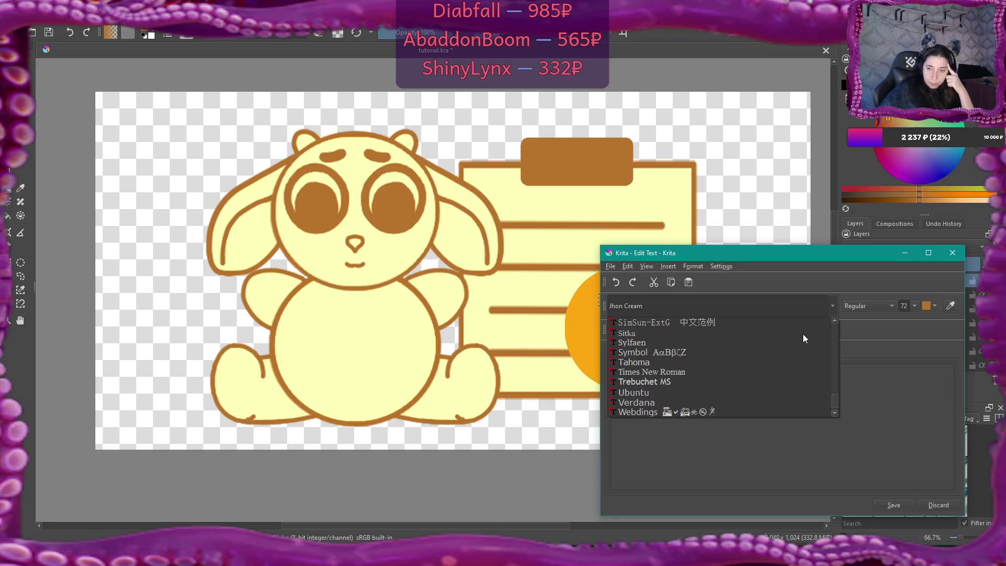
key("Escape")
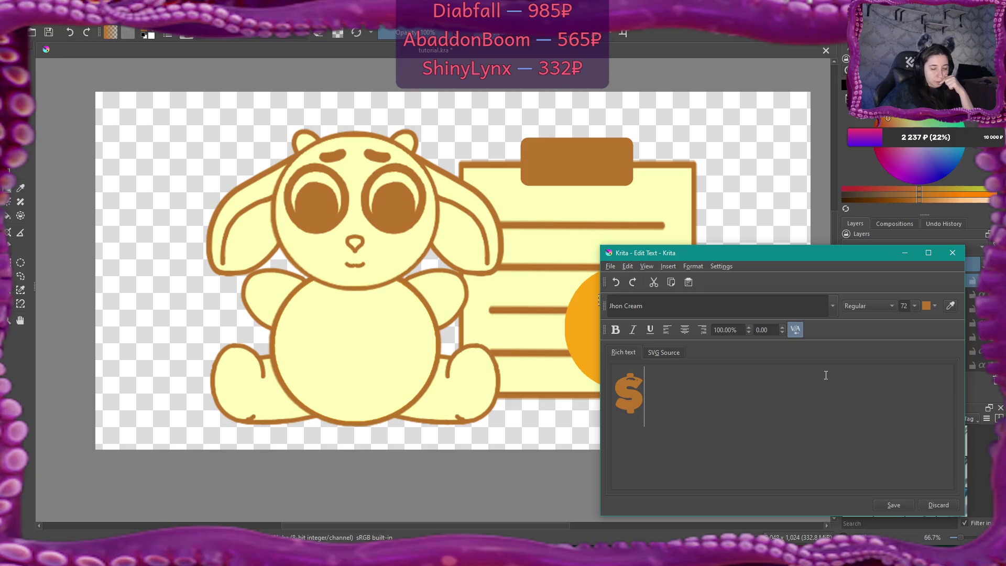
- Check the tutorial icons folder, then apply the dollar sign text to the canvas
key("alt+Tab")
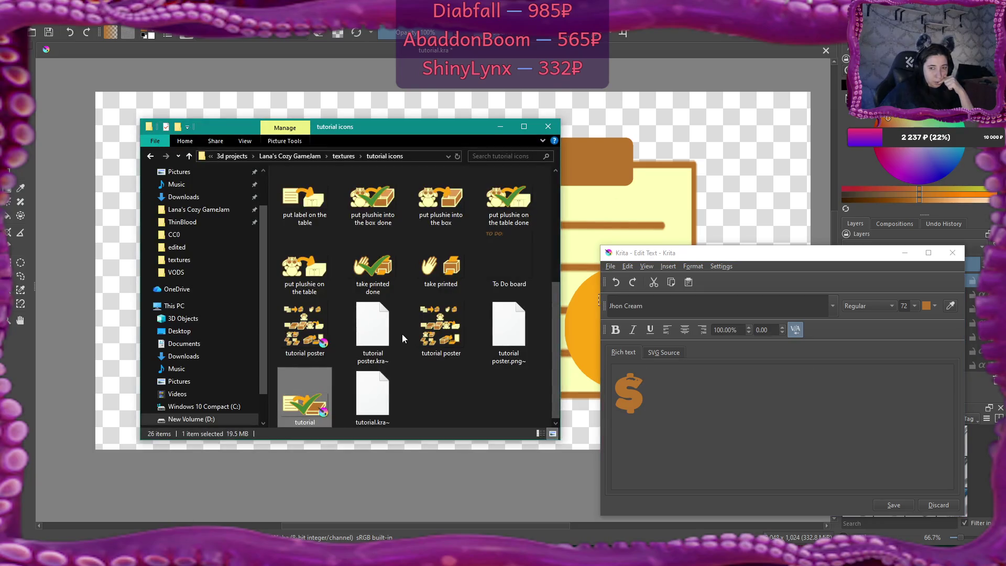
scroll(218, 326, "down", 1)
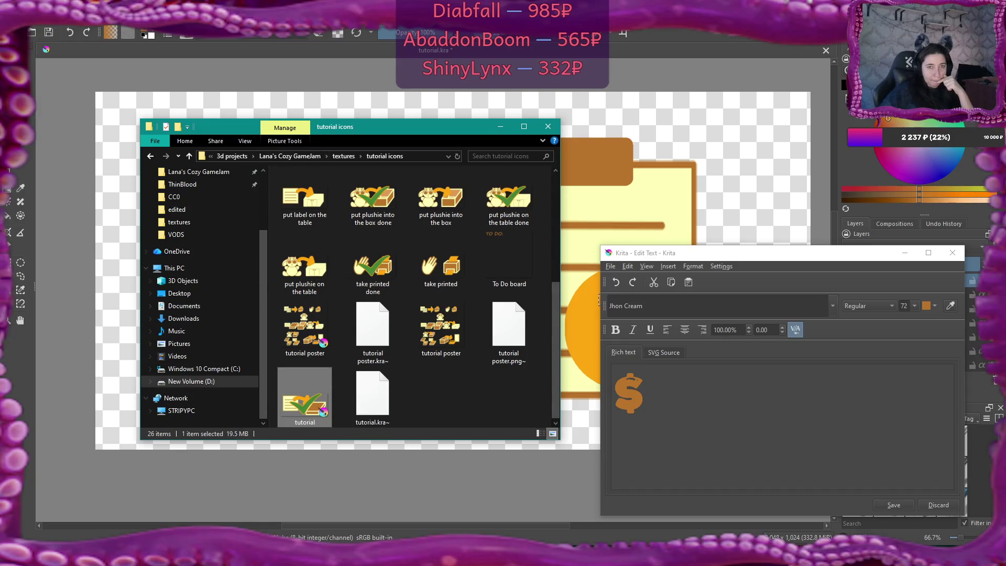
key("alt+Tab")
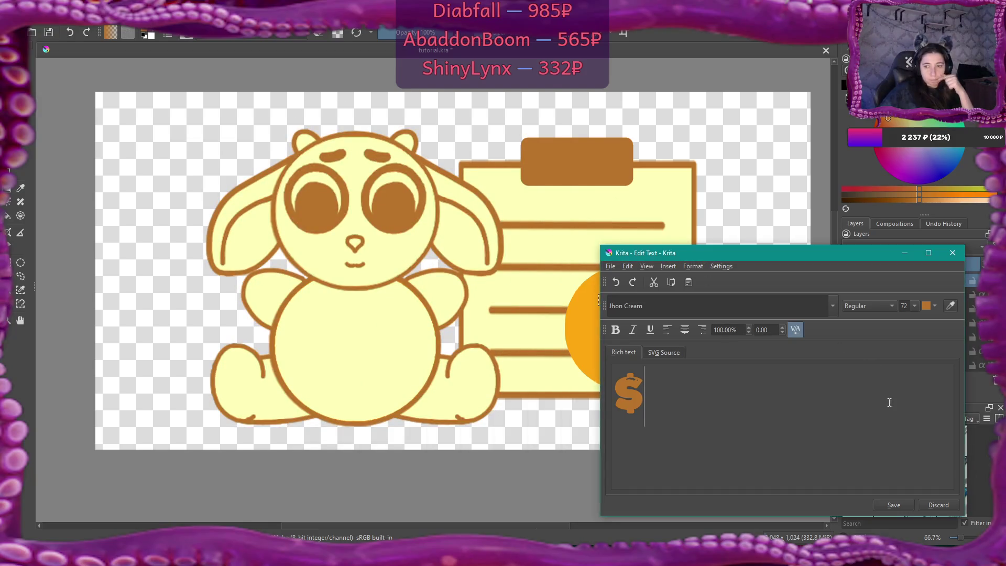
left_click(905, 507)
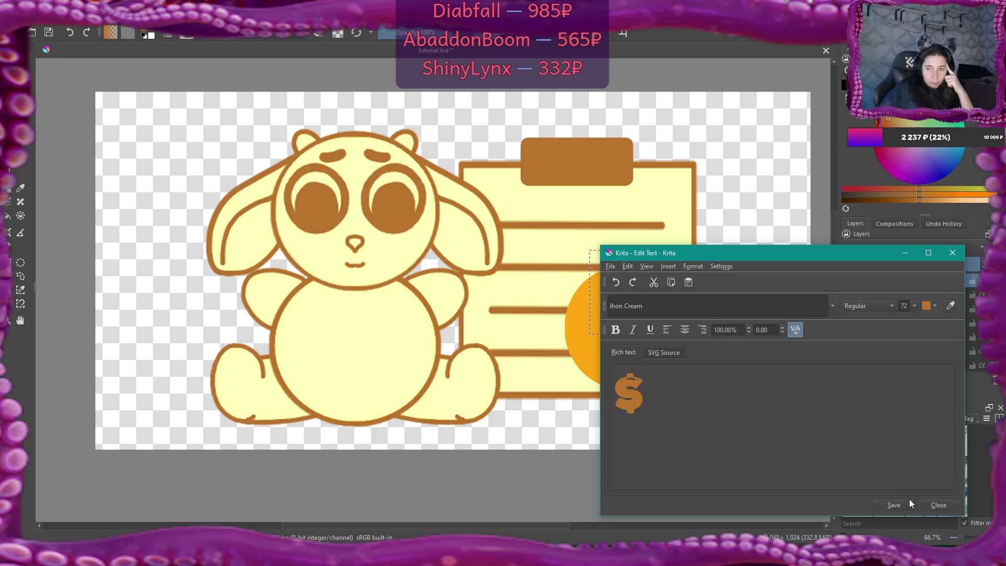
- Colour the dollar sign with the bunny's cream, save it, and centre it on the coin
left_click(931, 308)
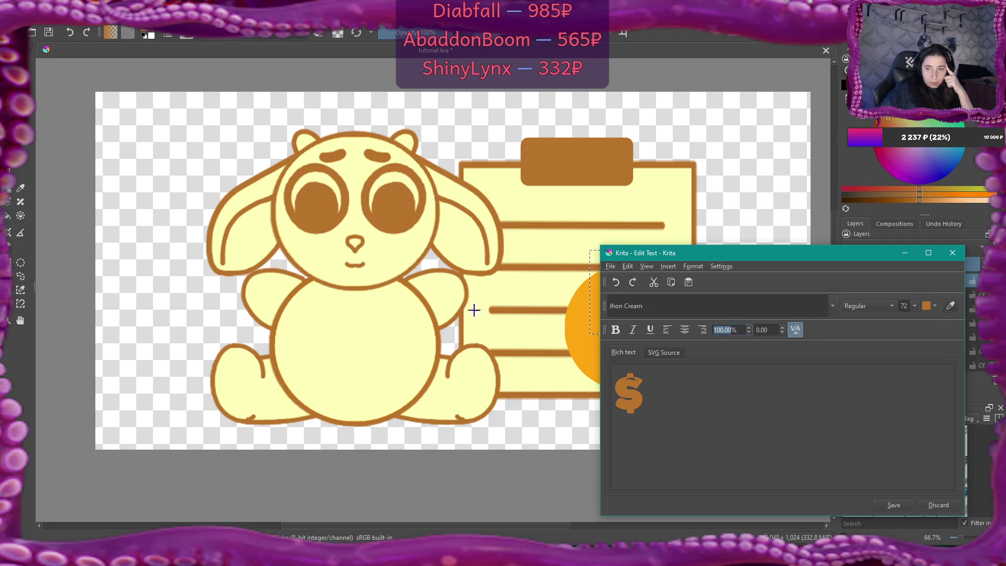
left_click(406, 335)
left_click(899, 506)
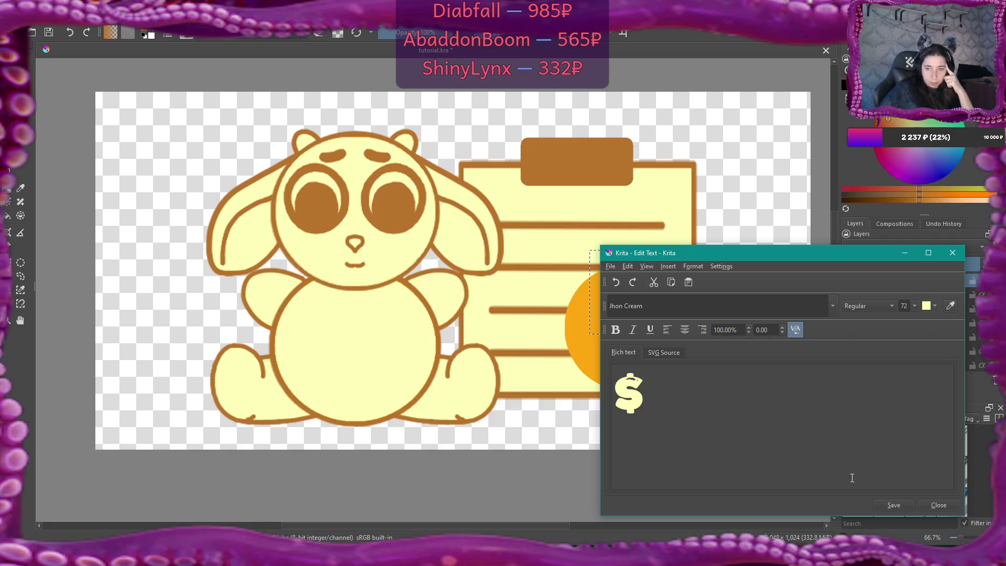
left_click(930, 504)
mouse_move(605, 285)
left_mouse_down()
mouse_move(608, 307)
mouse_move(627, 318)
left_mouse_up()
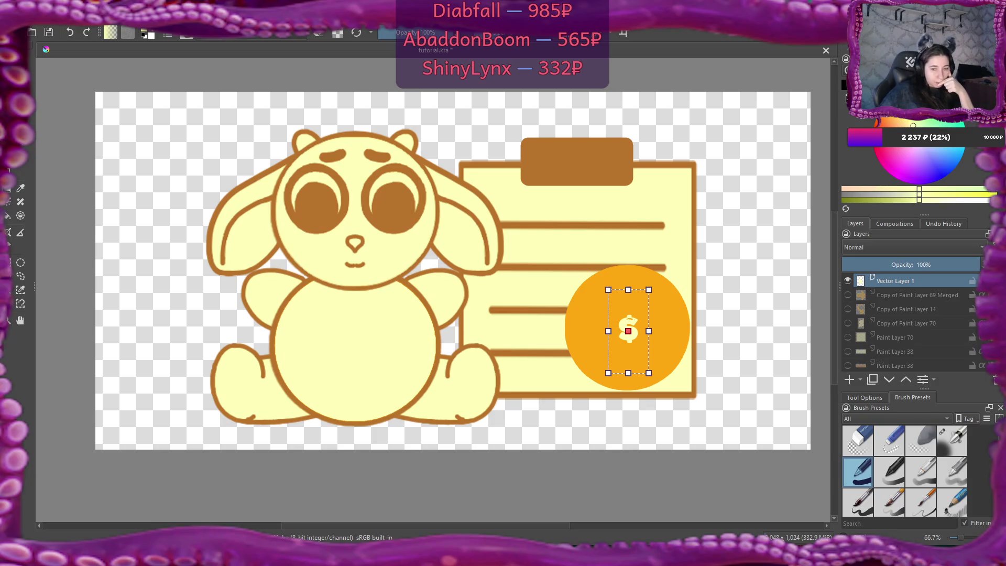
key("alt+n")
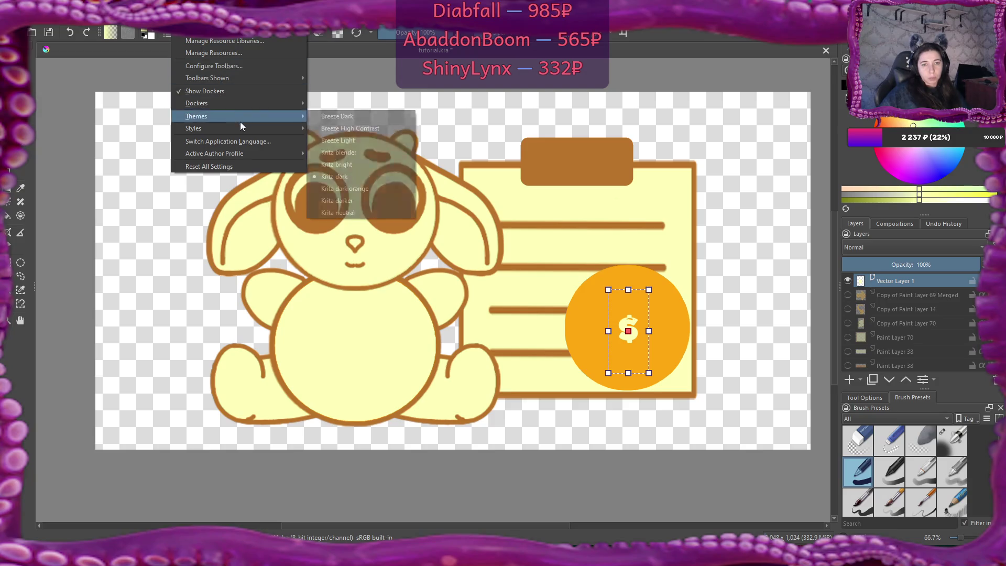
- Open Settings > Manage Resources
mouse_move(243, 131)
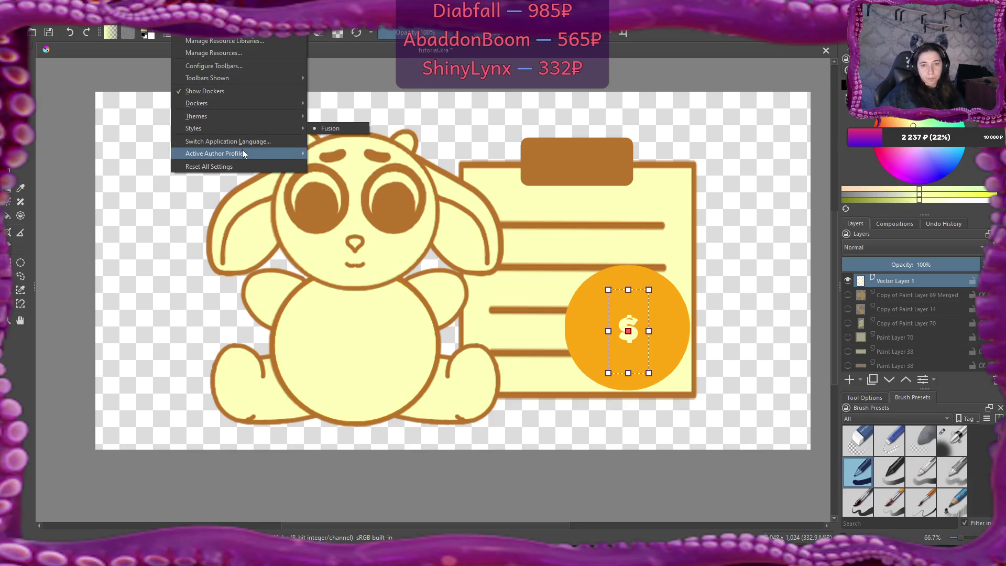
mouse_move(243, 150)
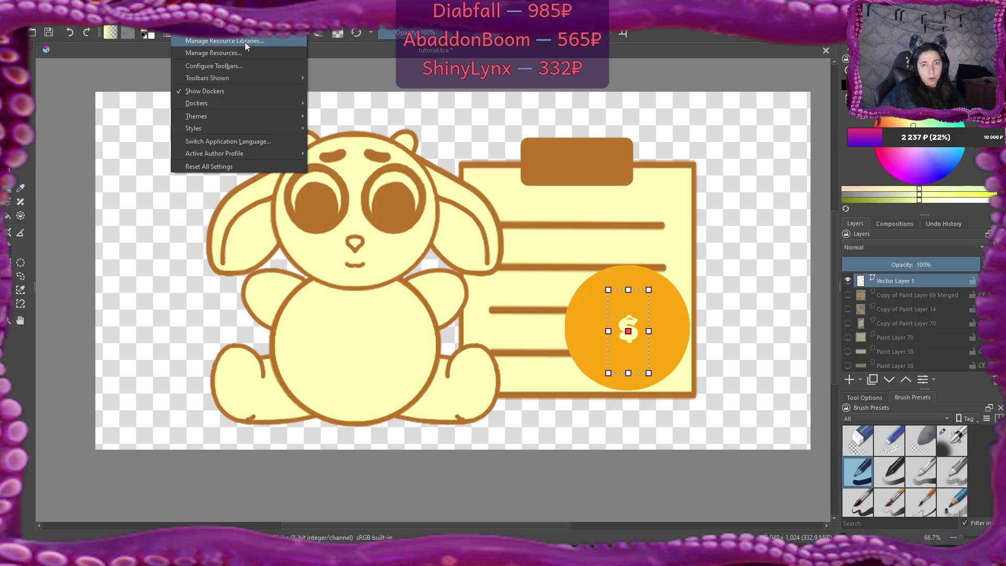
left_click(244, 53)
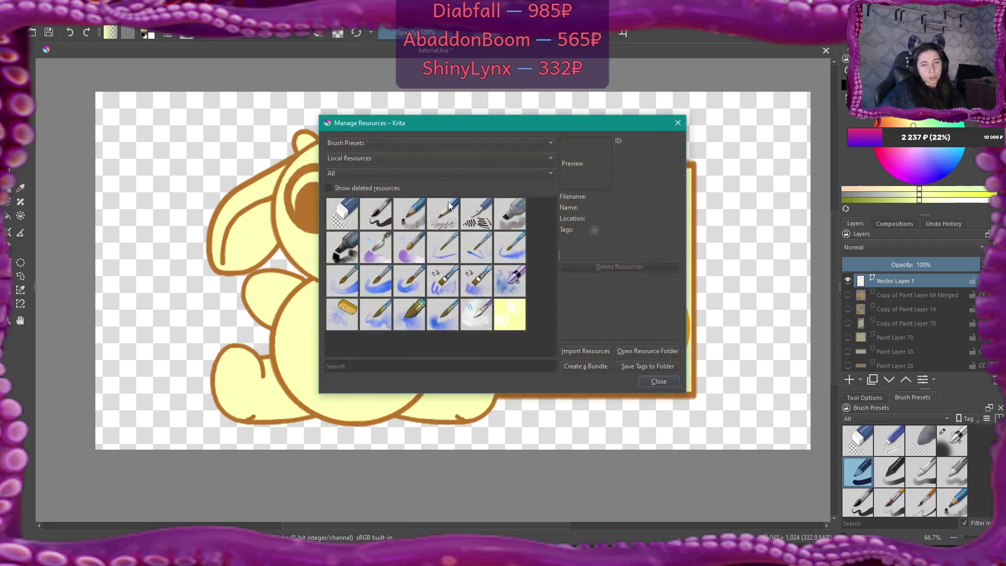
- Open the resource folder on disk, browse up to Roaming, close Explorer, and go to the browser
mouse_move(449, 205)
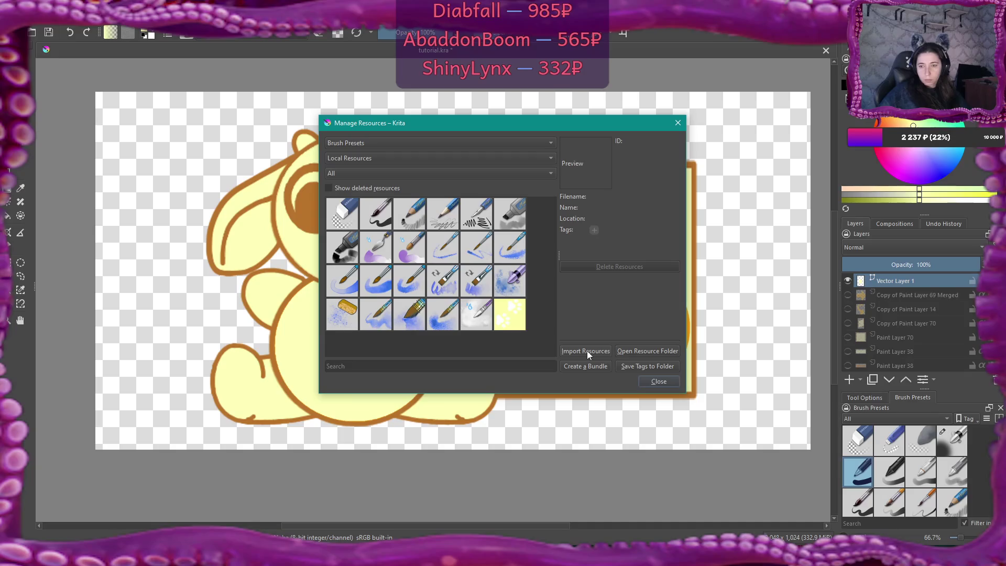
left_click(633, 352)
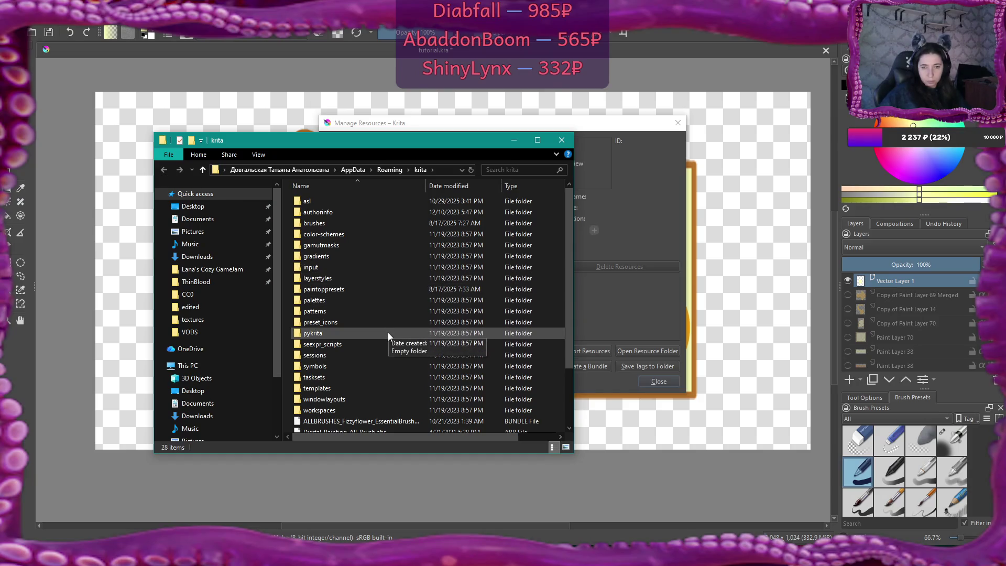
scroll(381, 356, "down", 3)
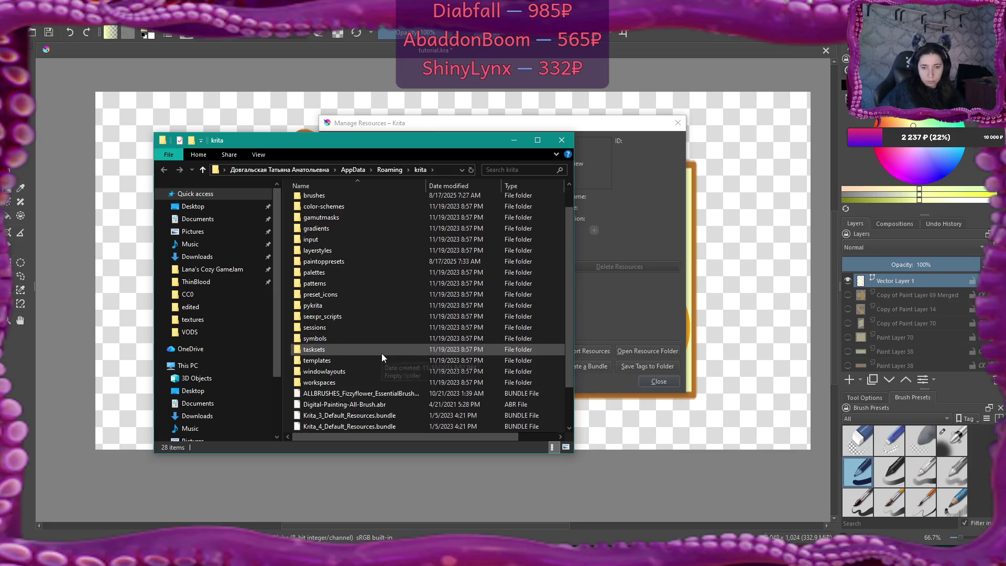
left_click(389, 170)
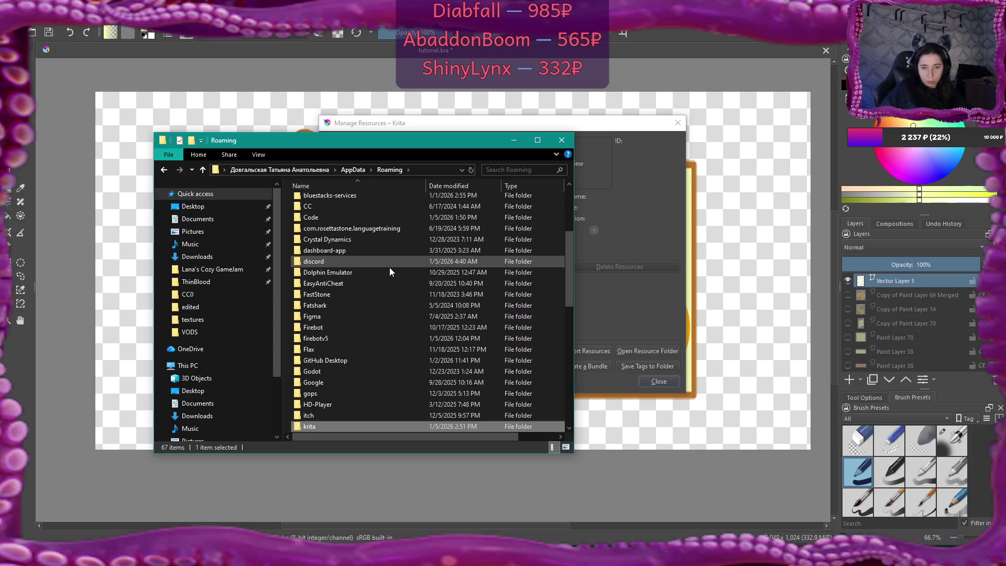
scroll(389, 268, "down", 2)
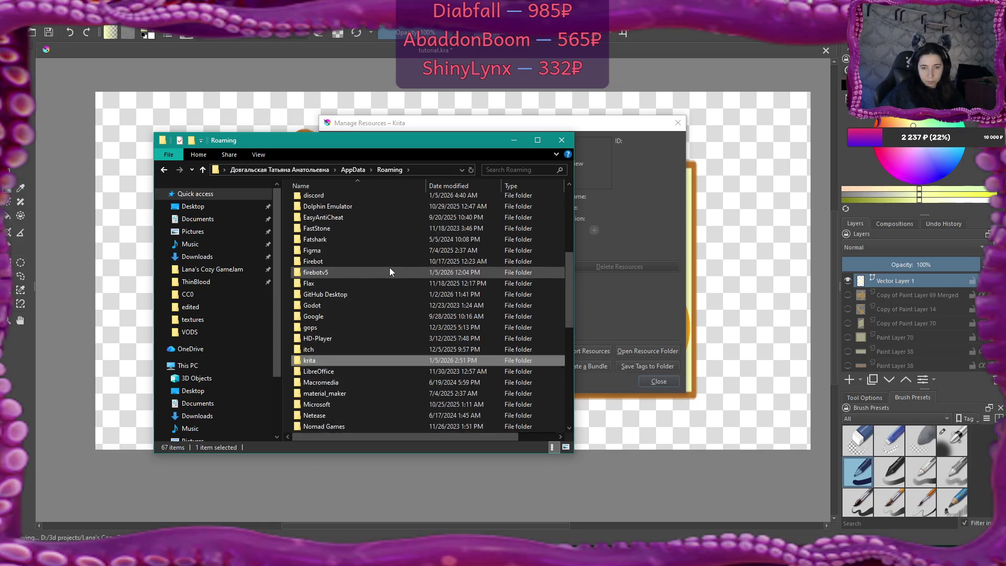
left_click(562, 140)
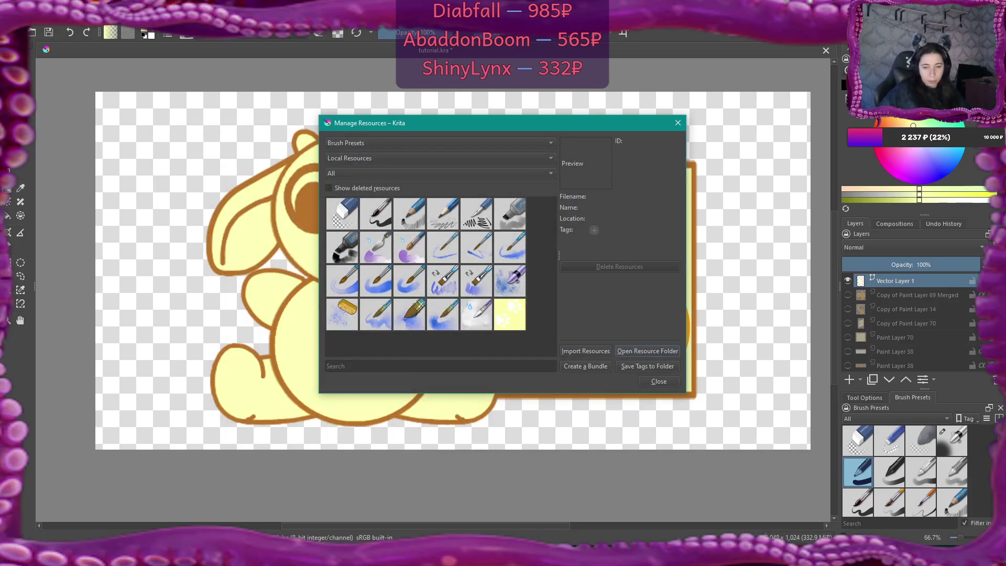
mouse_move(341, 558)
left_click(283, 490)
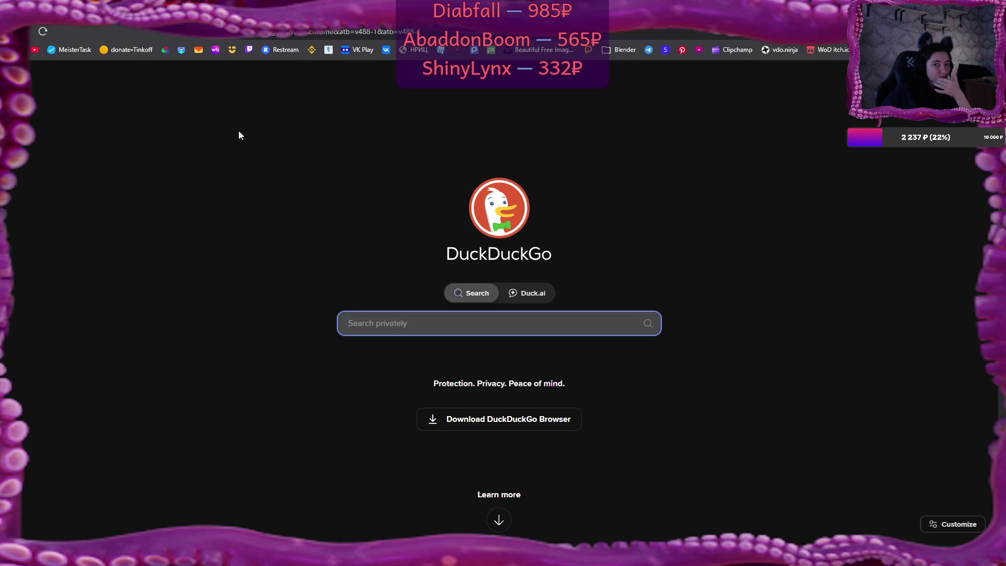
- Search DuckDuckGo for 'how to install a font into krita' and expand the Search Assist answer
type("how ")
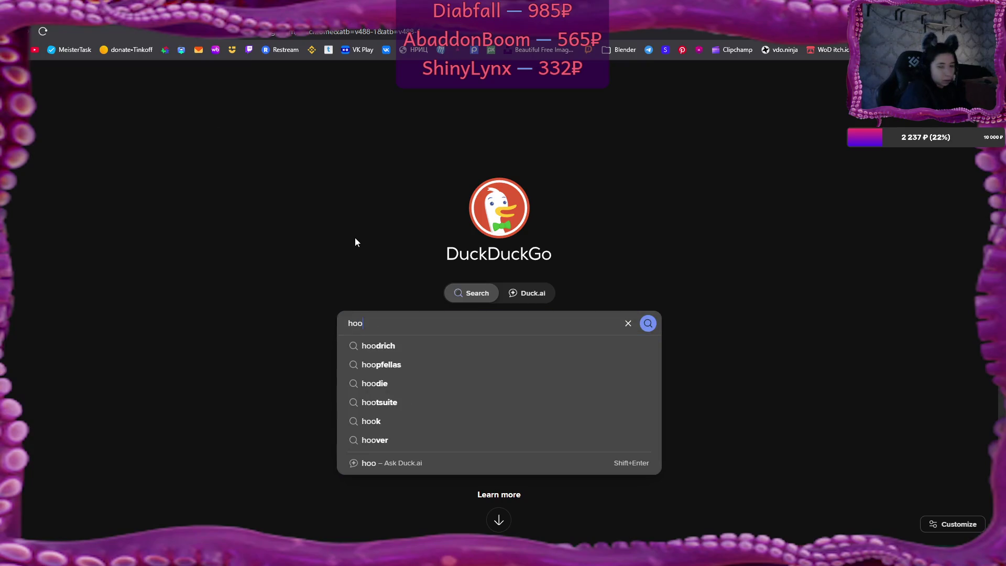
type("to insta")
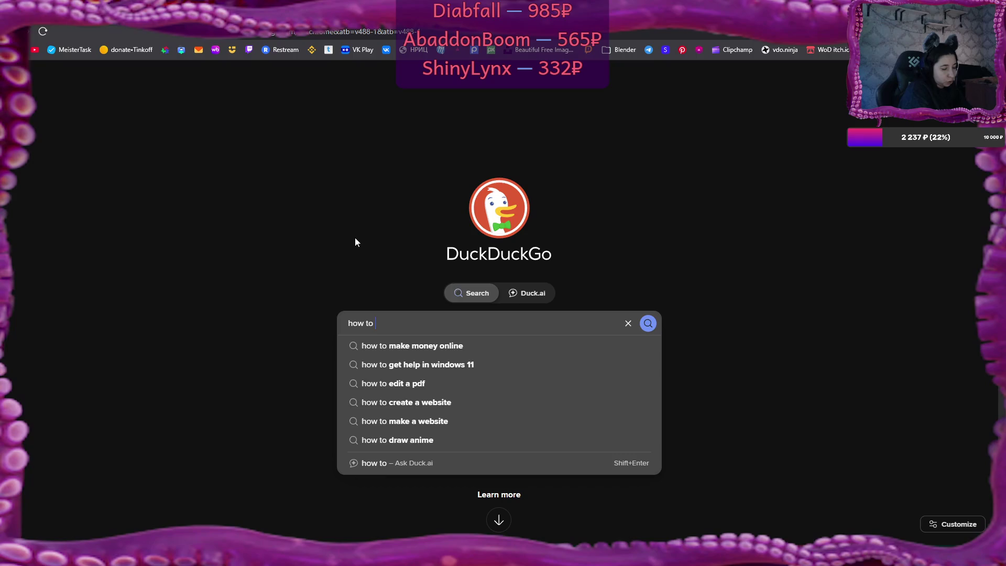
type("ll ")
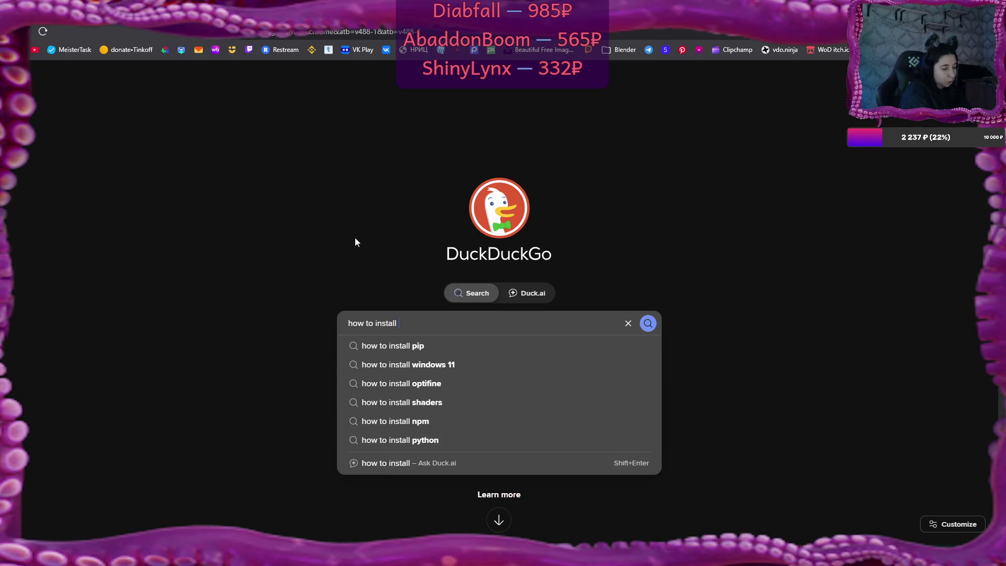
type("a font ")
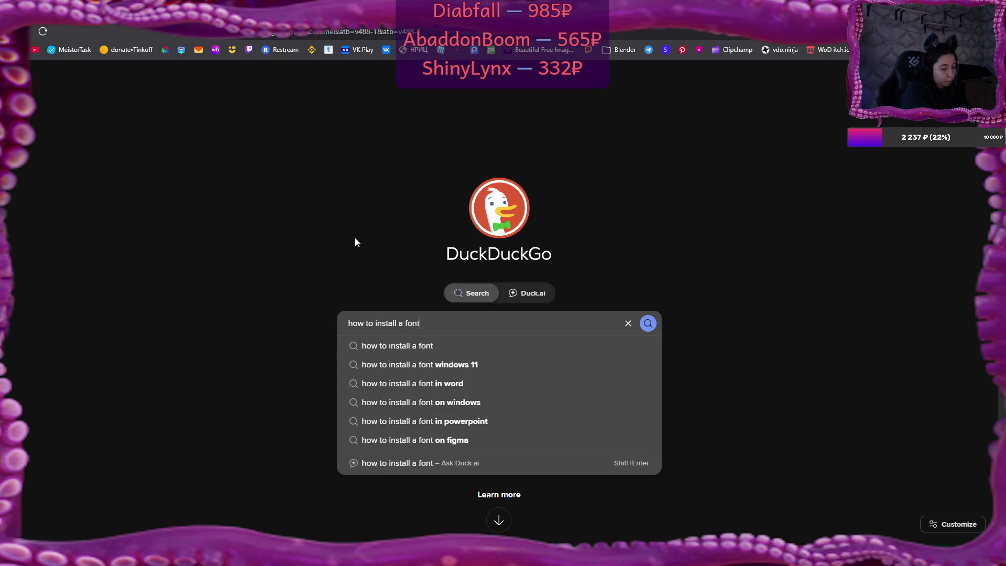
type("into")
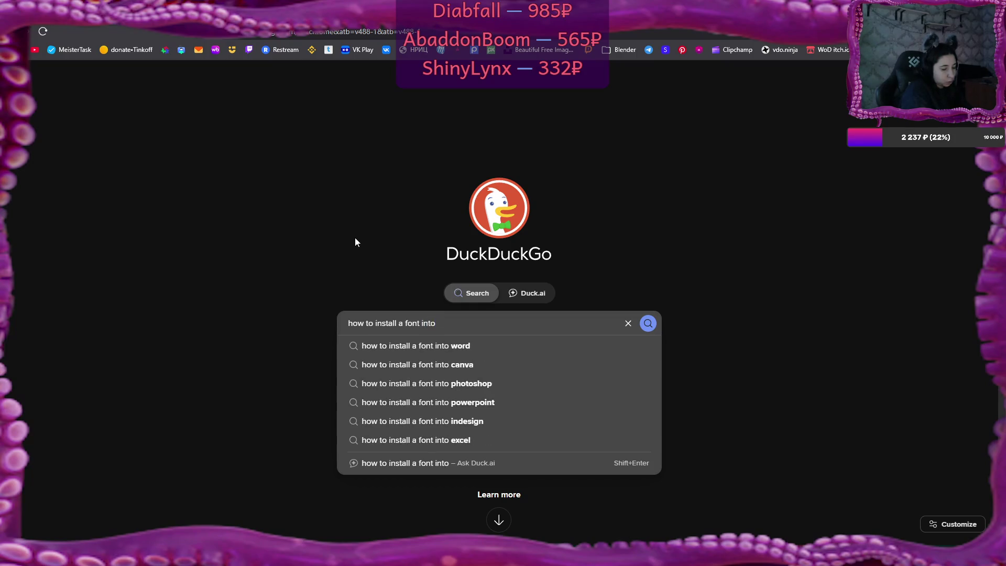
type(" krita")
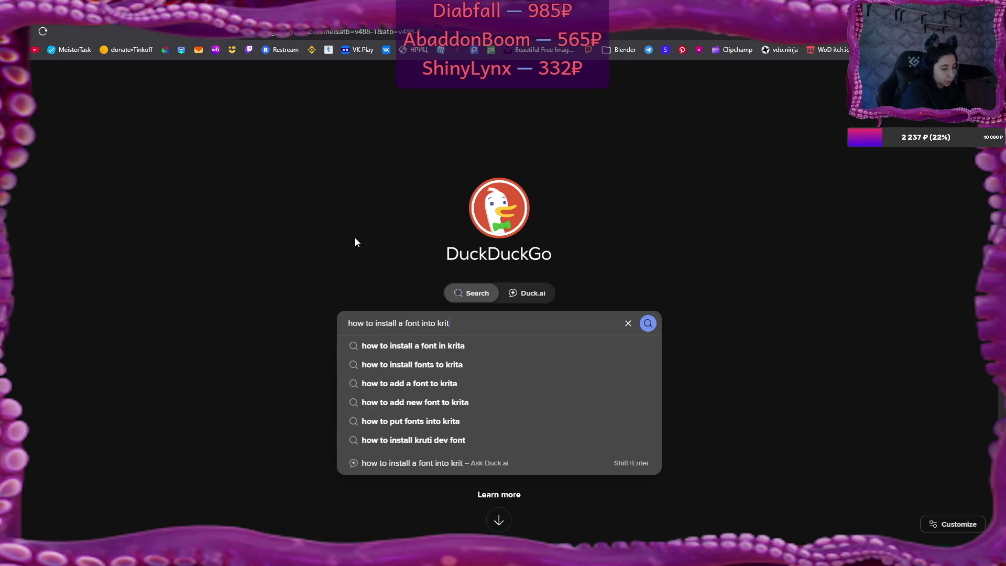
key("Return")
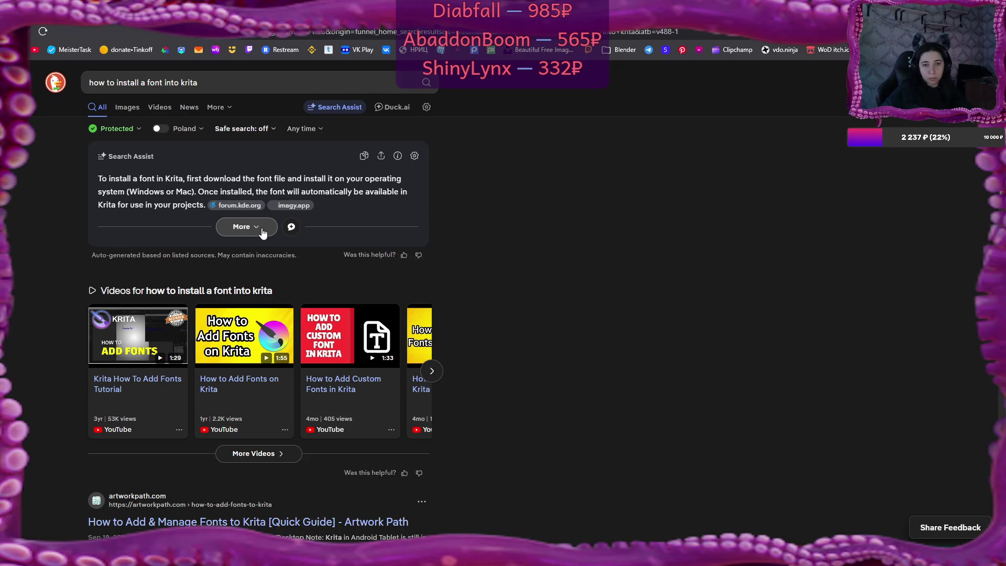
left_click(263, 230)
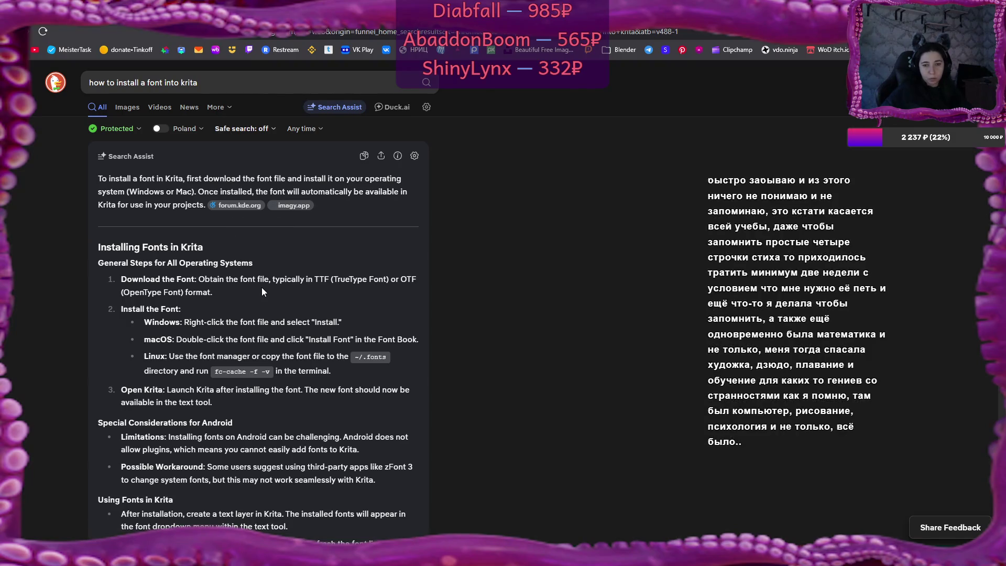
key("alt+Tab")
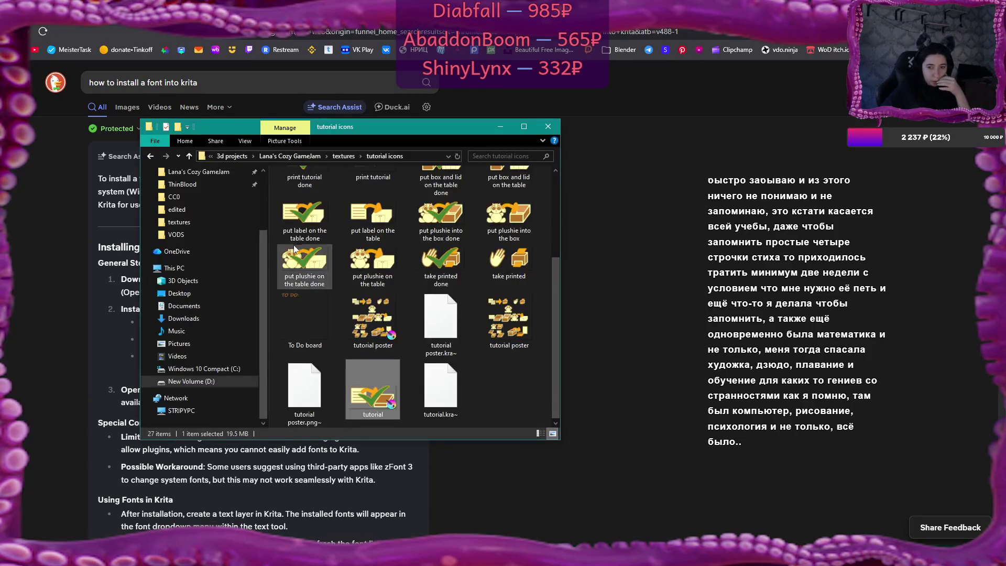
- Browse to D:\Downloads\FontsFree\winter-minie in File Explorer
left_click(233, 156)
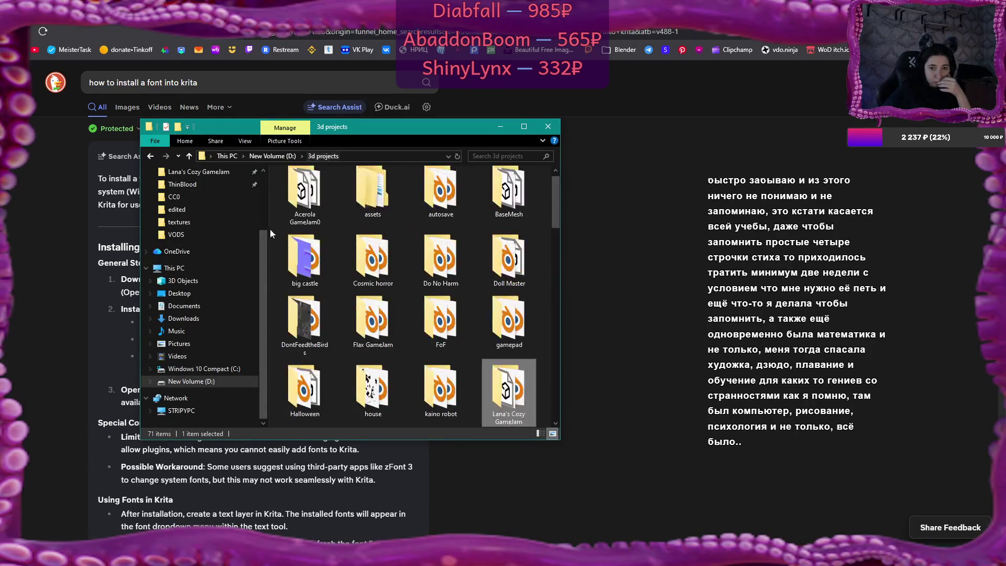
left_click(195, 380)
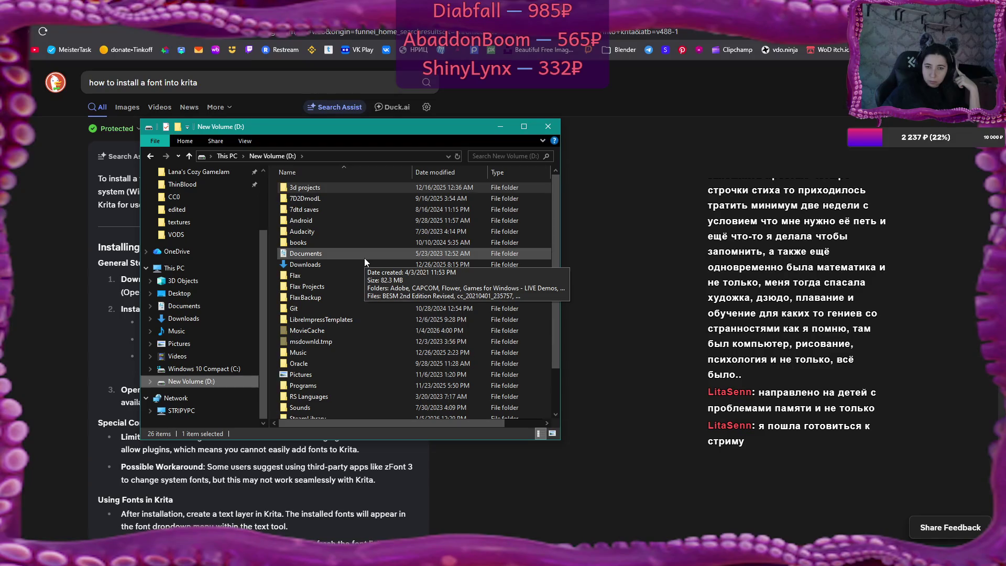
double_click(359, 264)
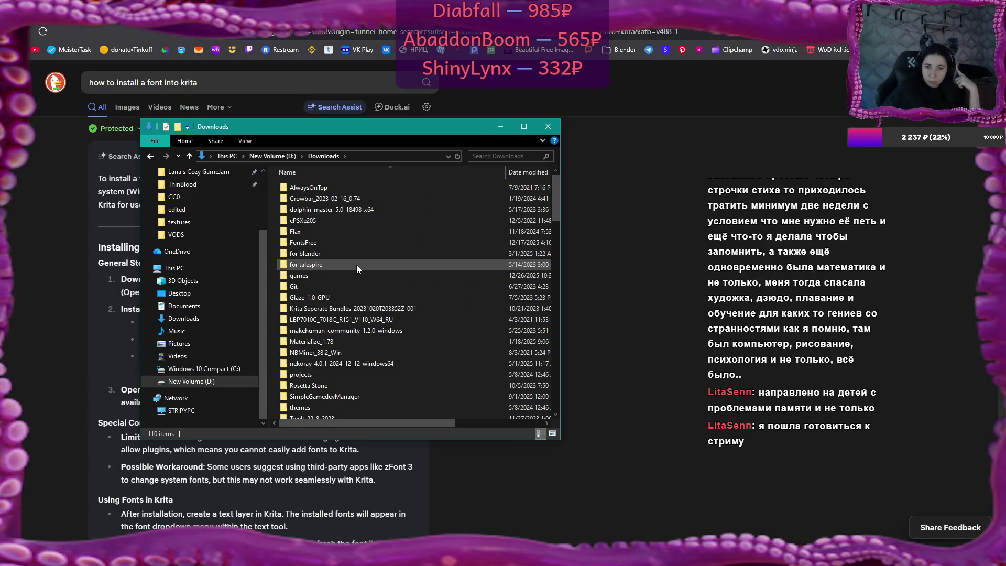
double_click(357, 244)
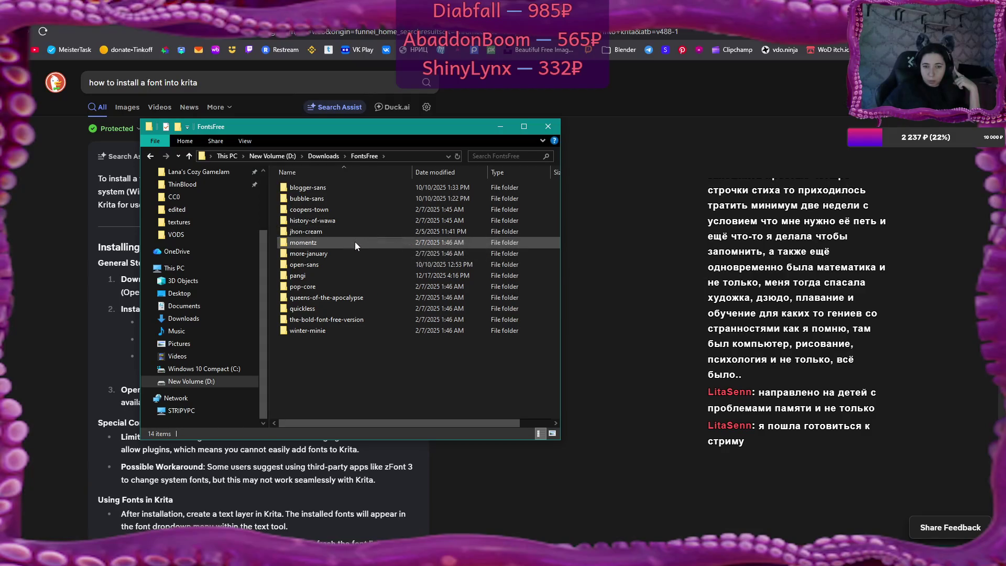
double_click(348, 329)
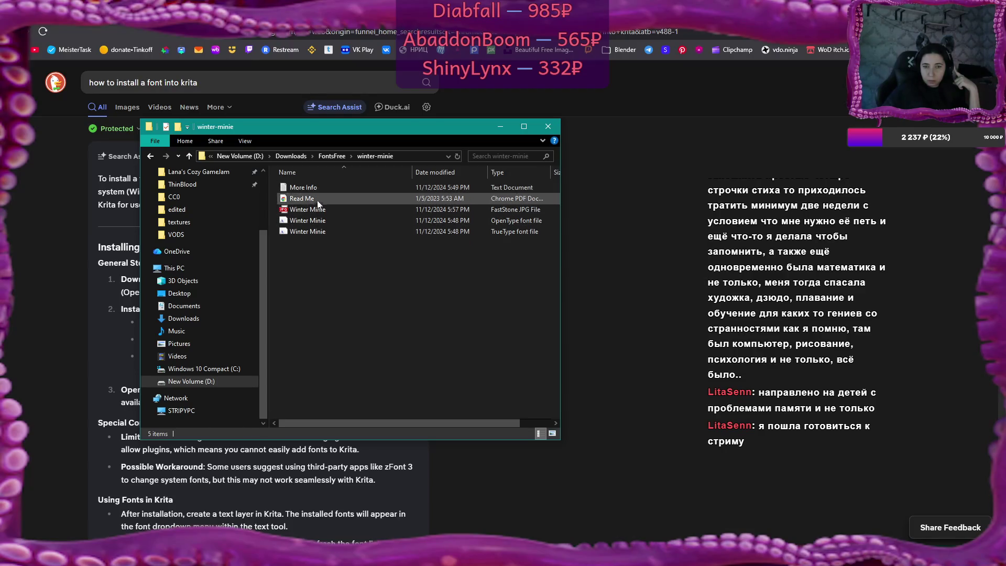
- Install the Winter Minie OpenType font and return to Krita
right_click(321, 225)
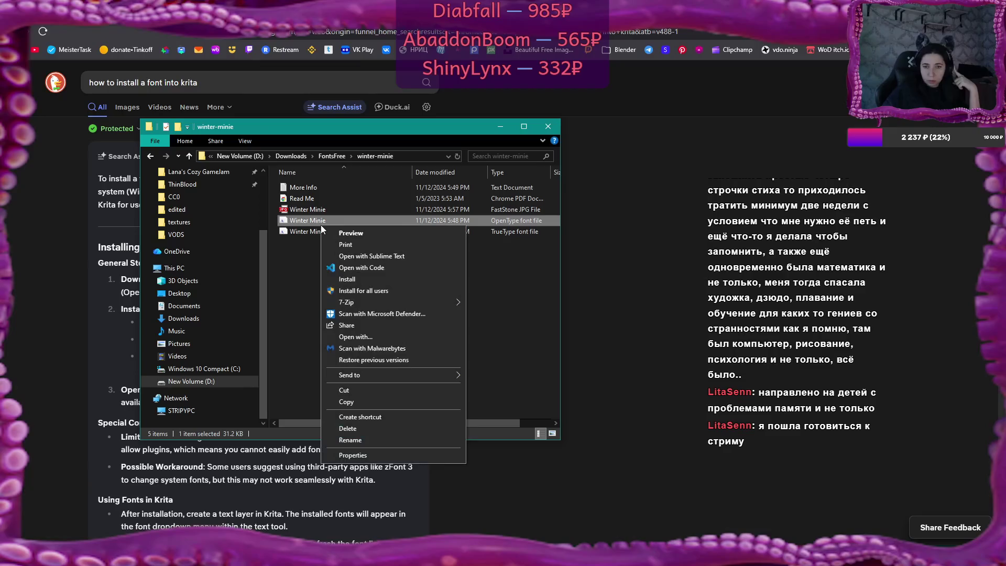
left_click(355, 281)
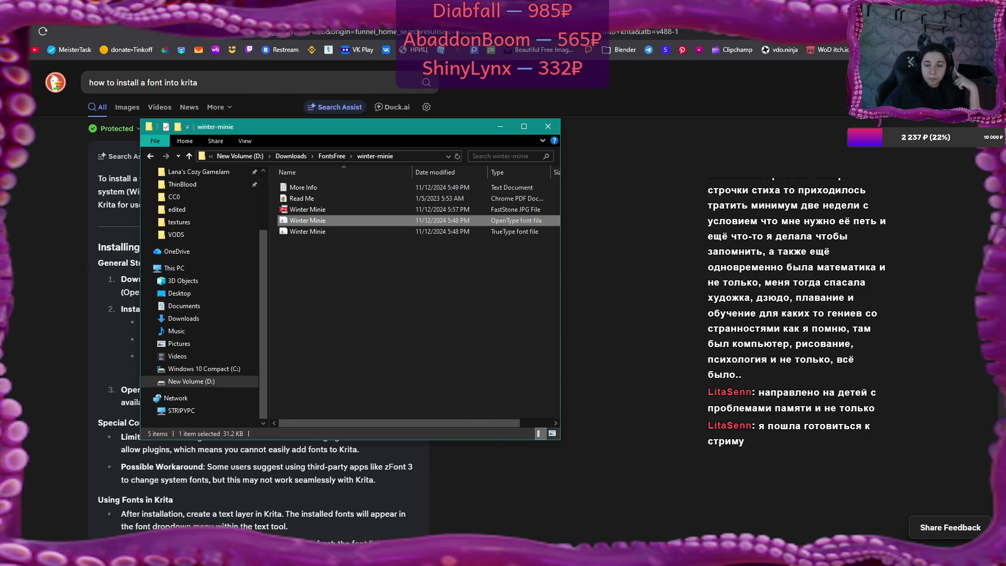
key("alt+Tab")
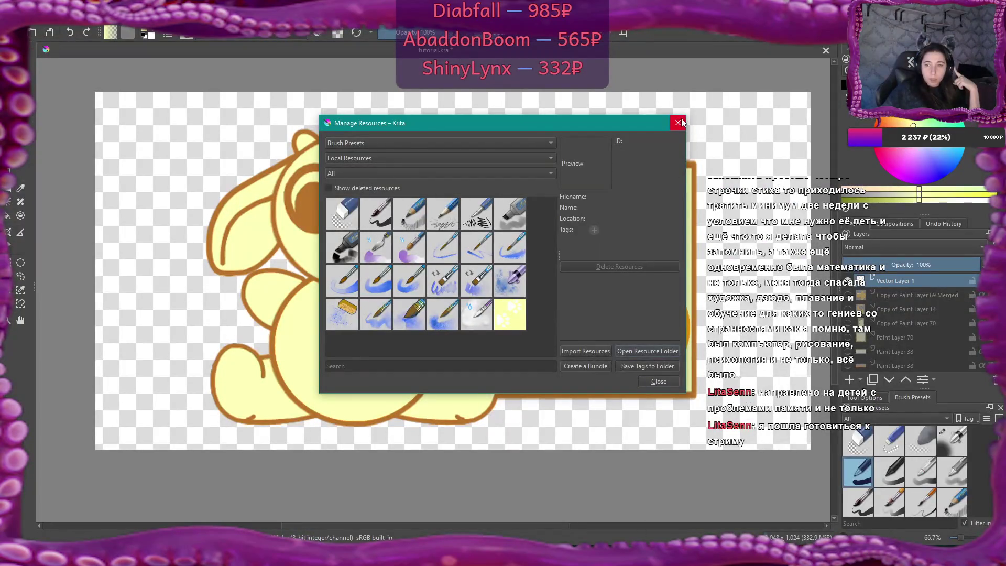
- Close the resource manager, browse the dollar sign's font list without changing it, and close the text editor
left_click(677, 121)
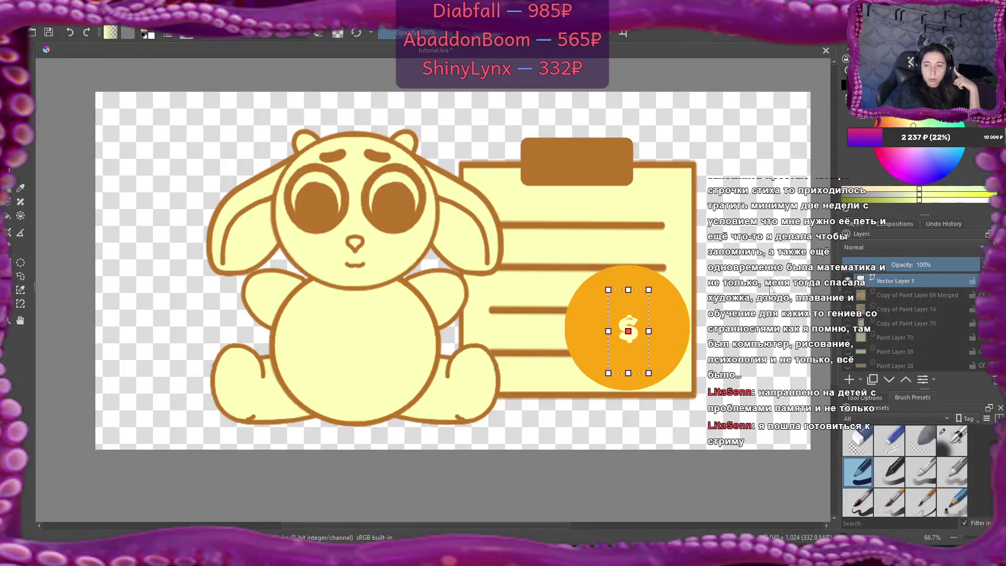
double_click(628, 329)
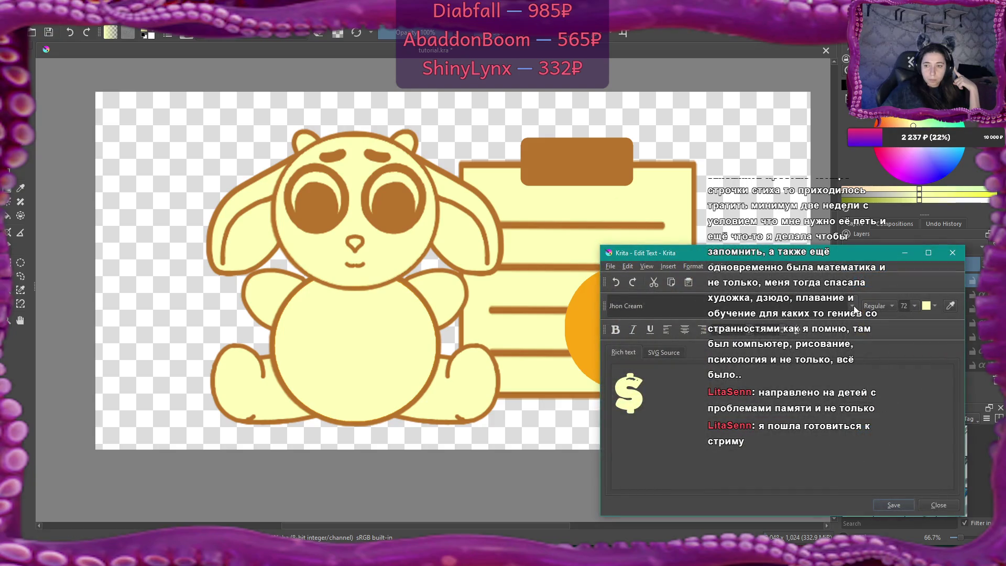
left_click(765, 306)
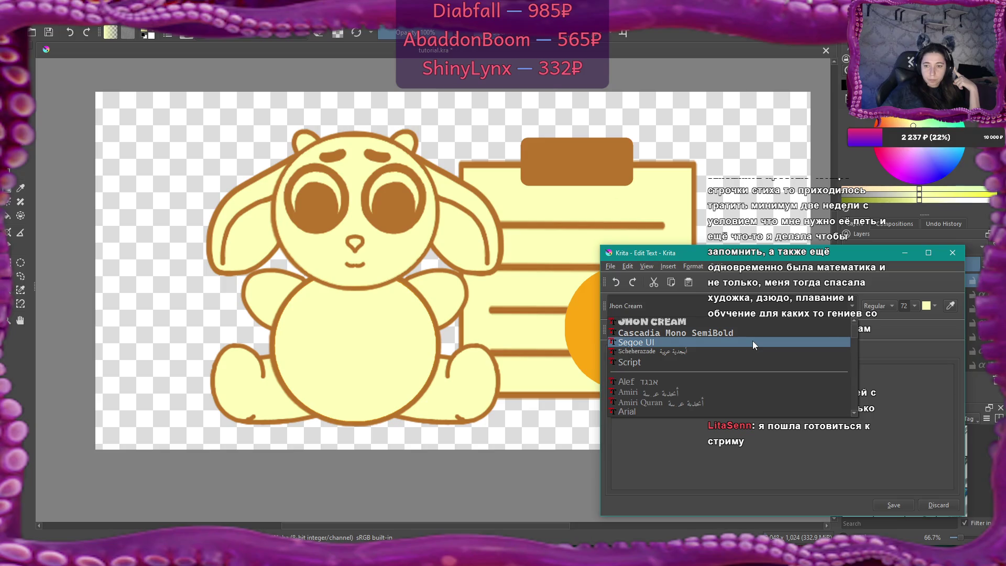
scroll(753, 344, "down", 20)
scroll(753, 343, "down", 20)
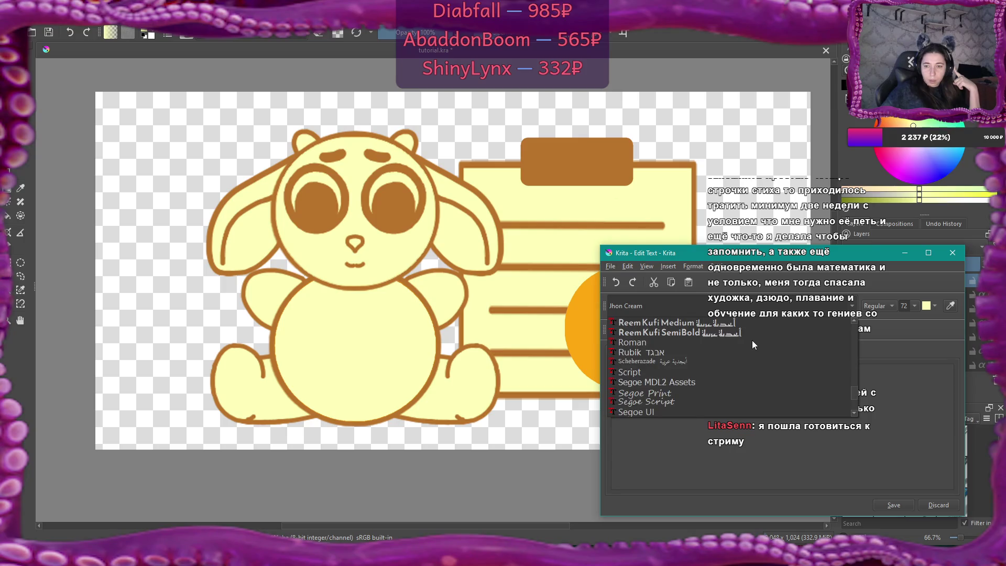
scroll(753, 345, "up", 15)
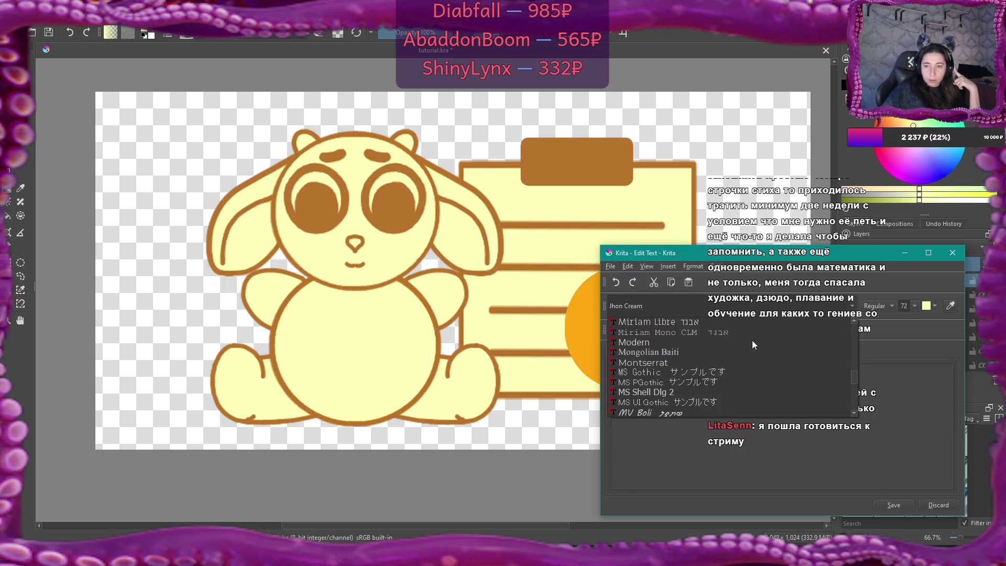
scroll(753, 344, "down", 1)
scroll(753, 341, "down", 10)
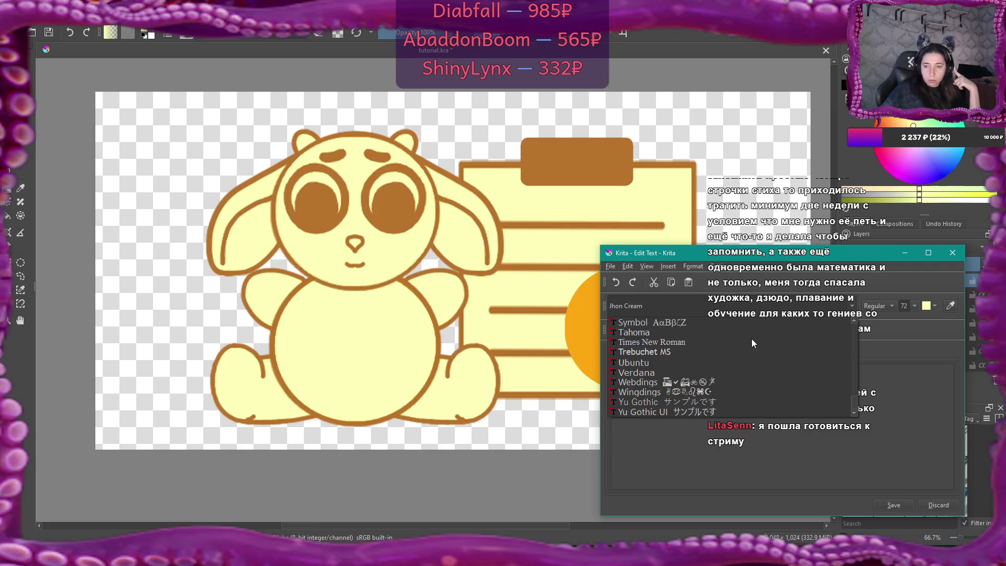
left_click(615, 264)
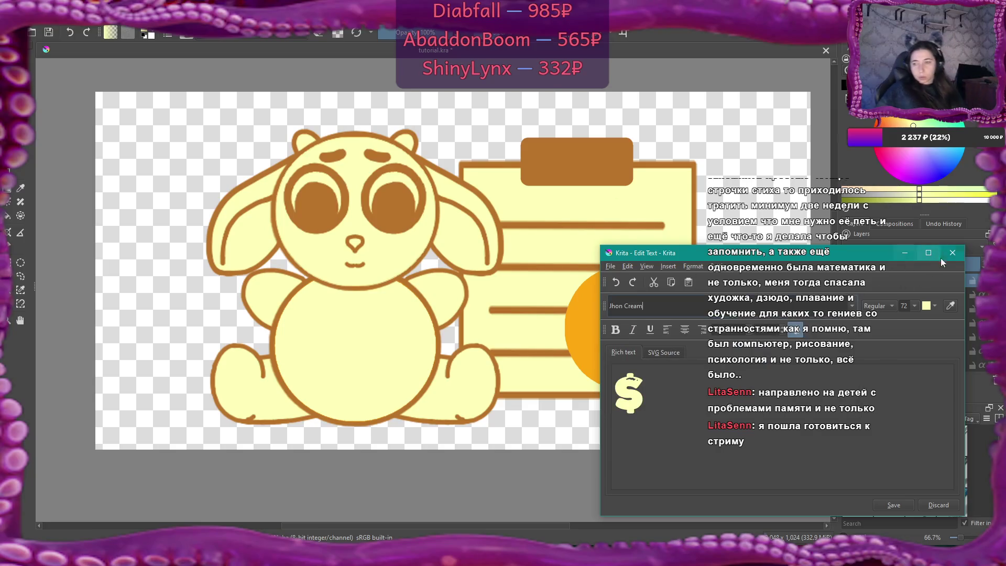
left_click(894, 504)
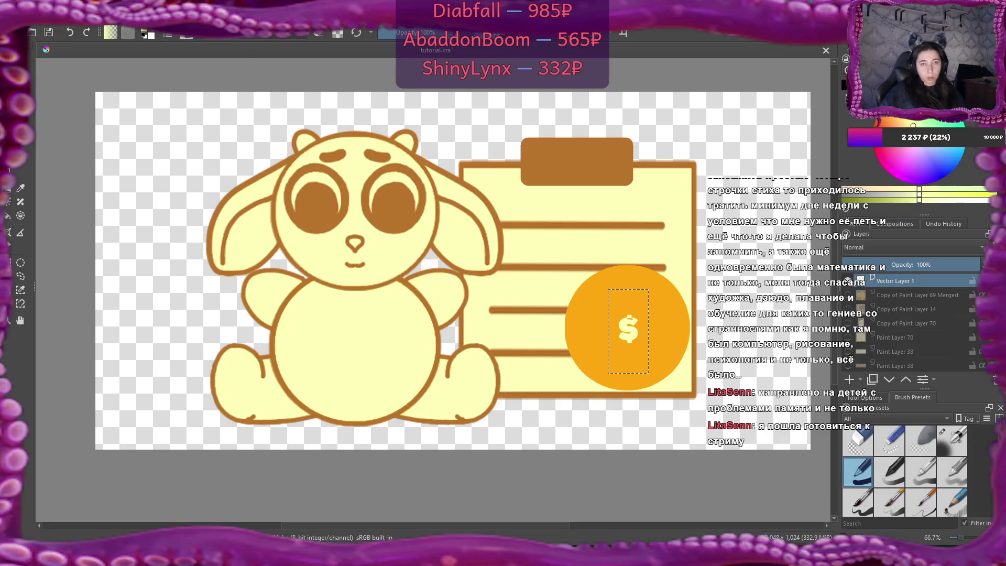
key("alt+Tab")
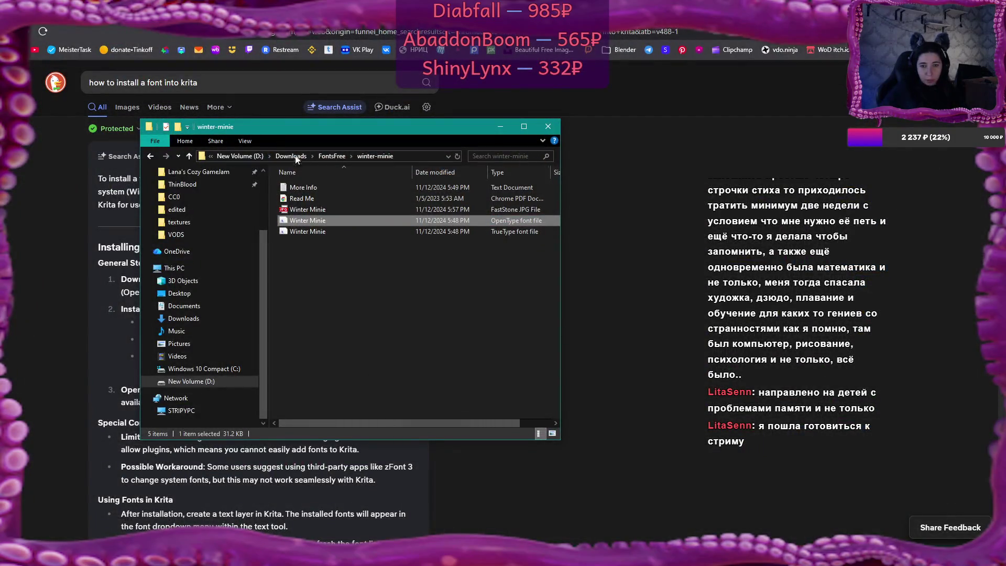
- Open tutorial.kra in Krita from the game jam project's textures > tutorial icons folder
left_click(220, 172)
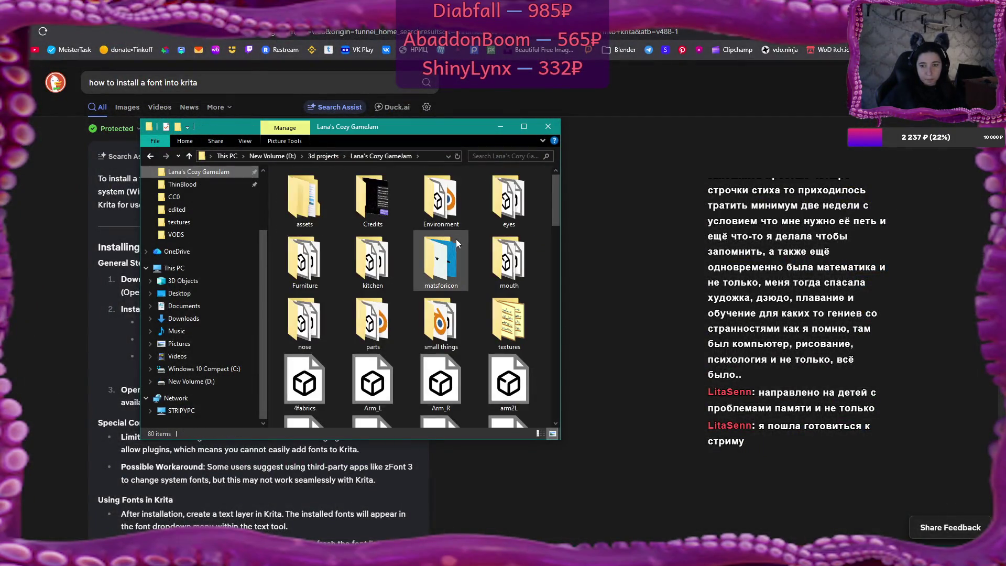
scroll(461, 278, "down", 10)
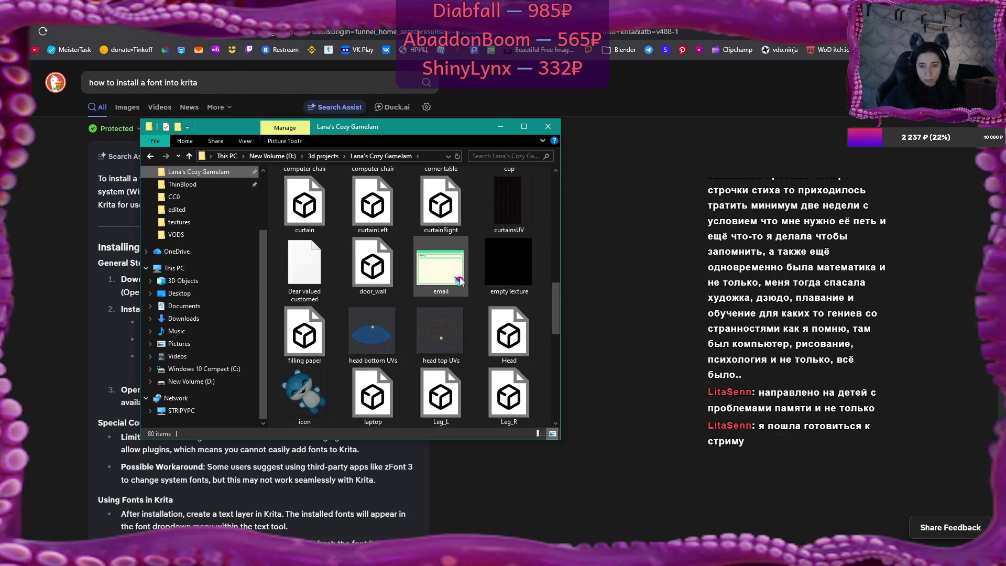
scroll(461, 278, "up", 8)
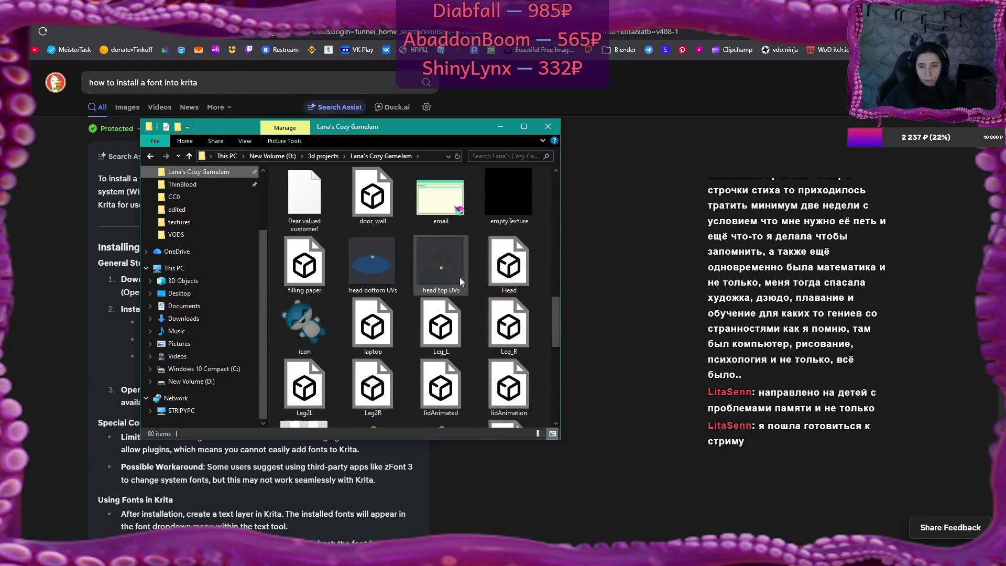
scroll(460, 278, "up", 4)
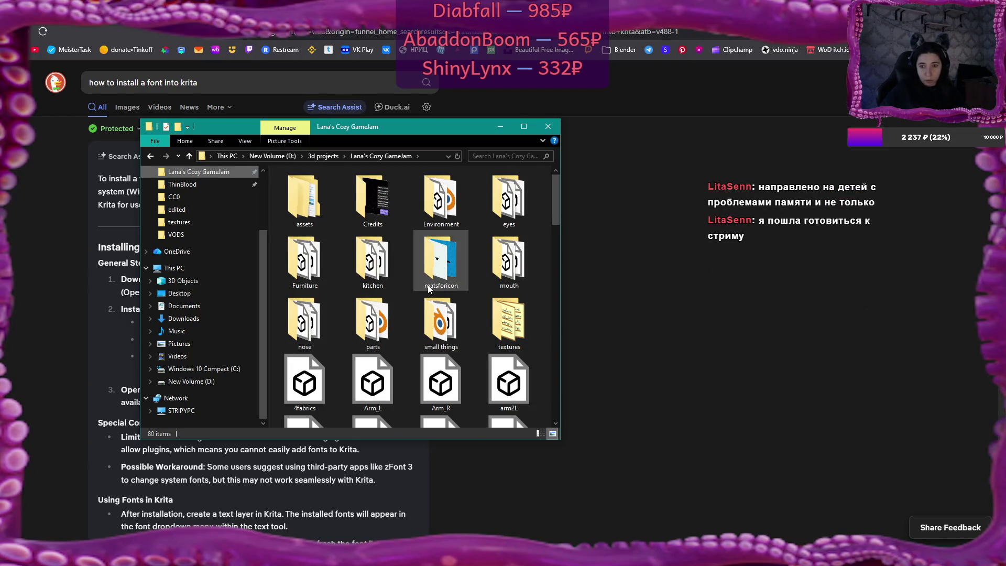
double_click(497, 336)
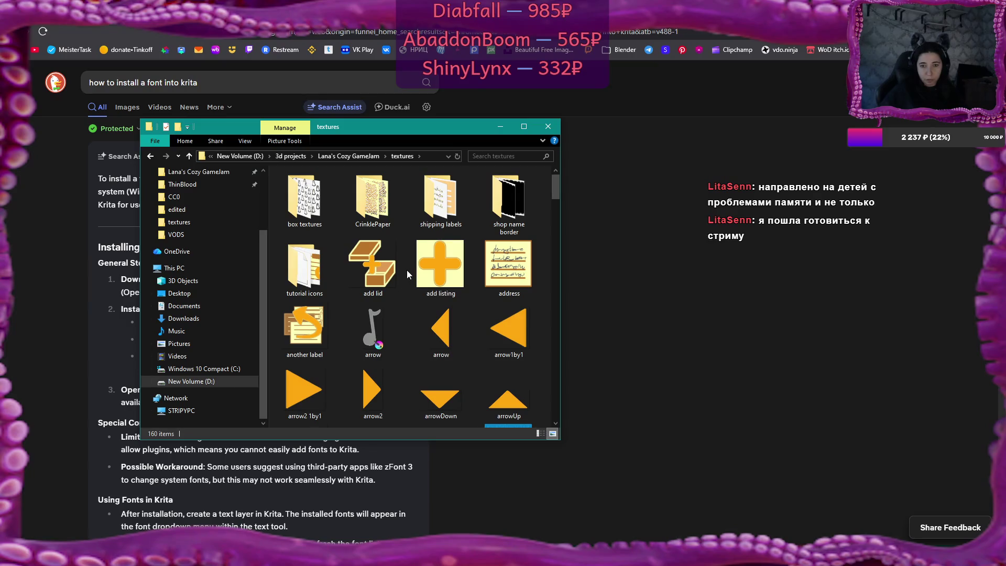
scroll(366, 322, "down", 5)
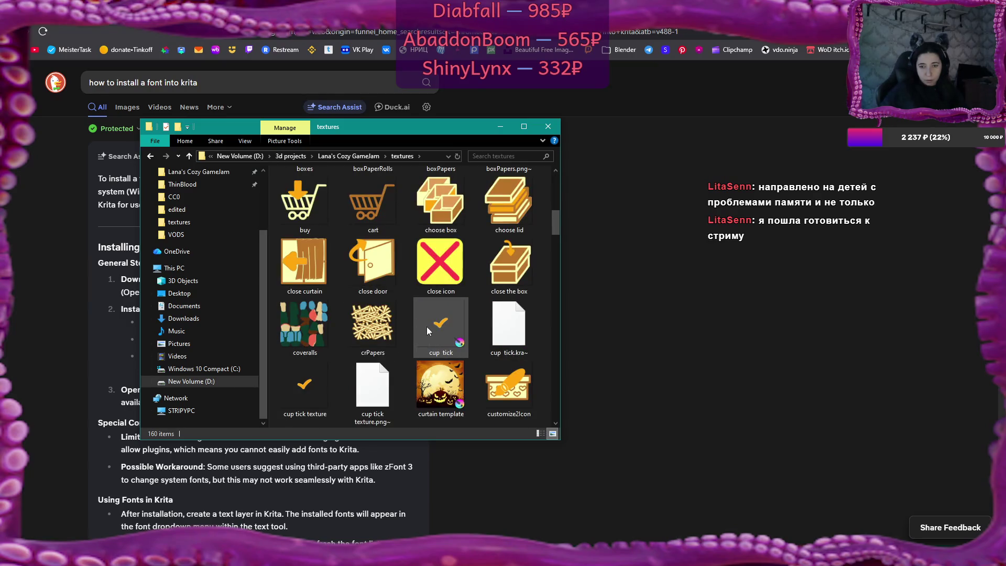
scroll(427, 329, "down", 3)
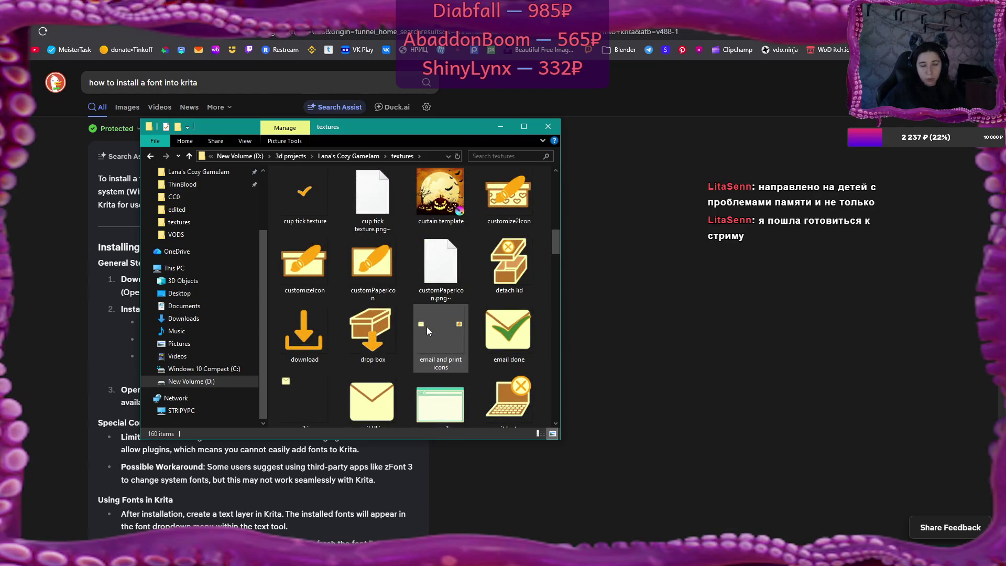
scroll(427, 326, "up", 6)
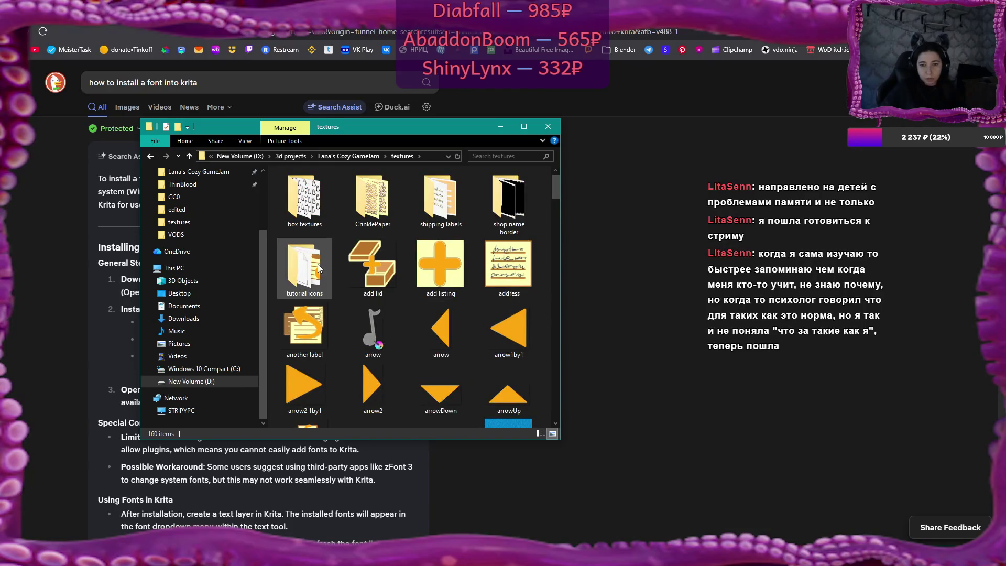
double_click(319, 268)
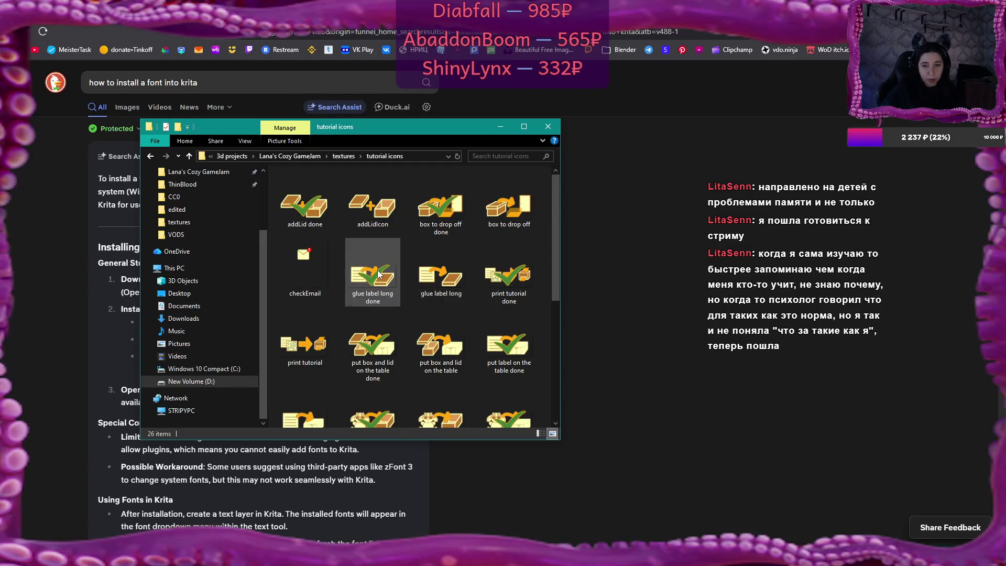
scroll(381, 288, "down", 2)
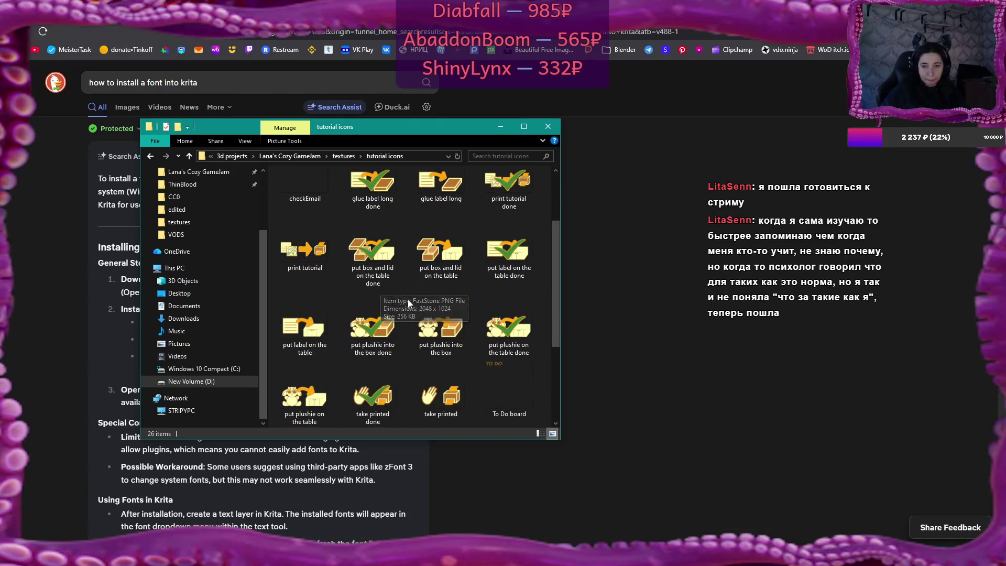
scroll(409, 300, "down", 3)
double_click(316, 406)
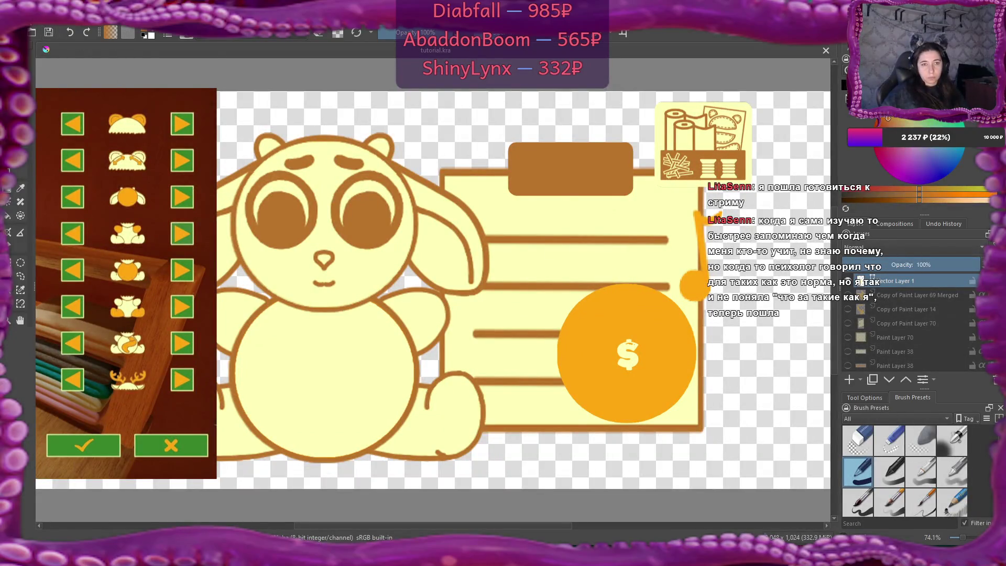
- Hide the reference images beside the canvas through the View menu
left_click(47, 20)
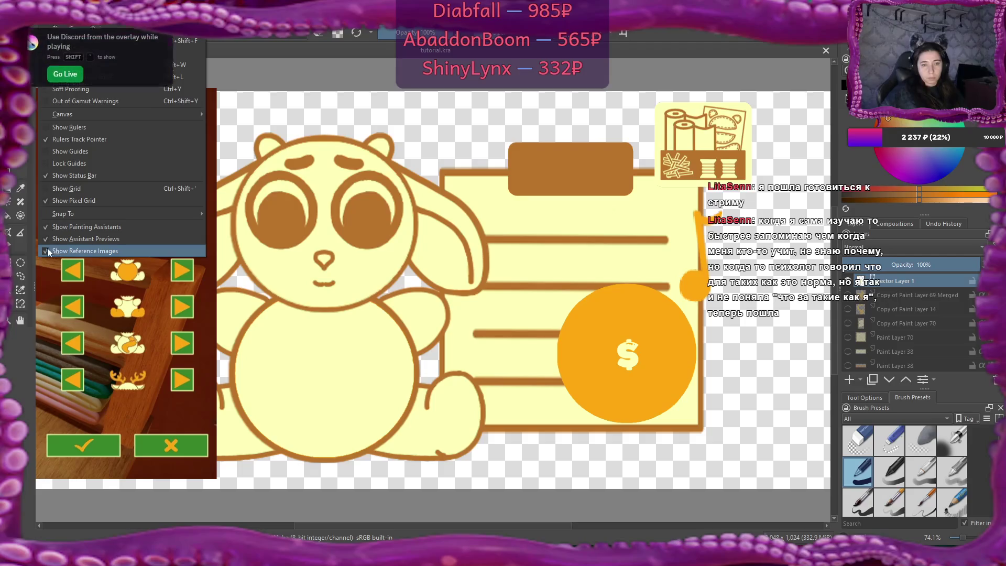
left_click(49, 251)
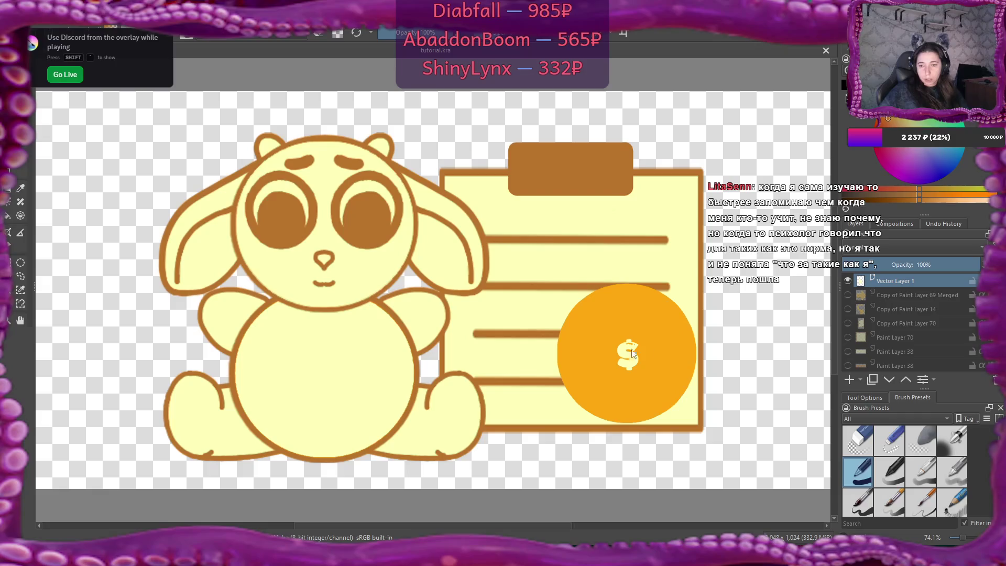
left_click(640, 351)
key("Escape")
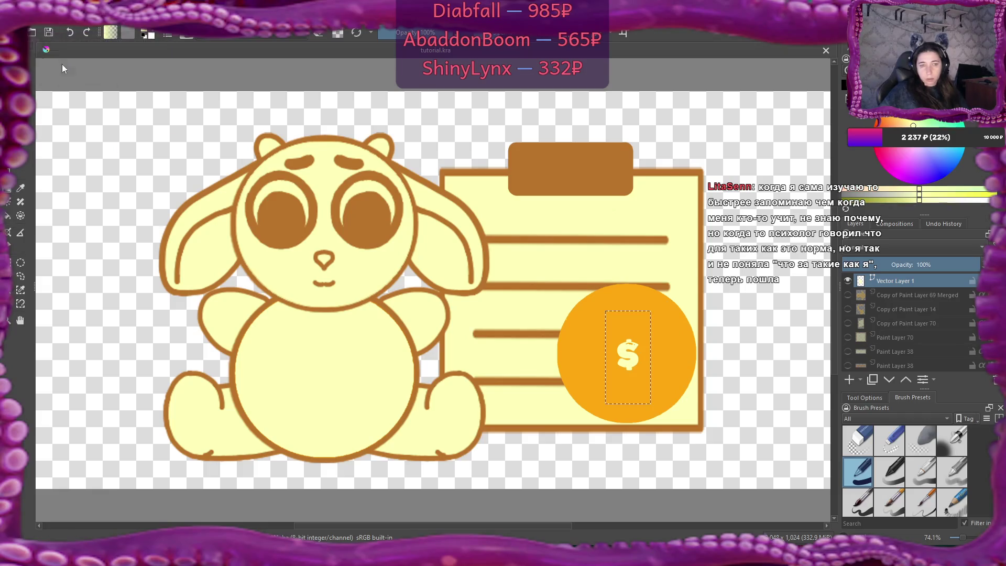
- Change the coin's dollar sign font to Winter Minie (after trying Yu Gothic), then go to Flax Engine
double_click(627, 357)
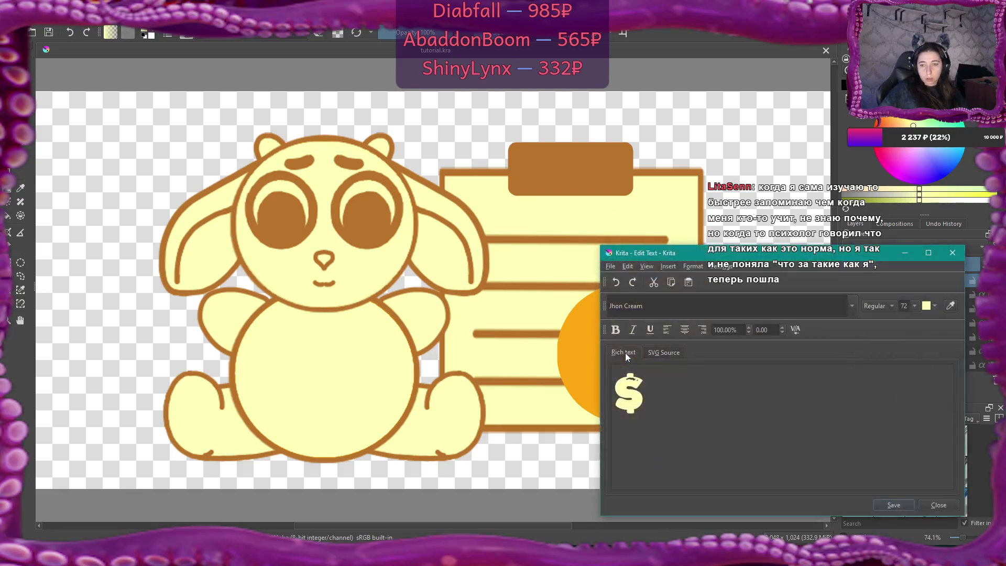
left_click(849, 308)
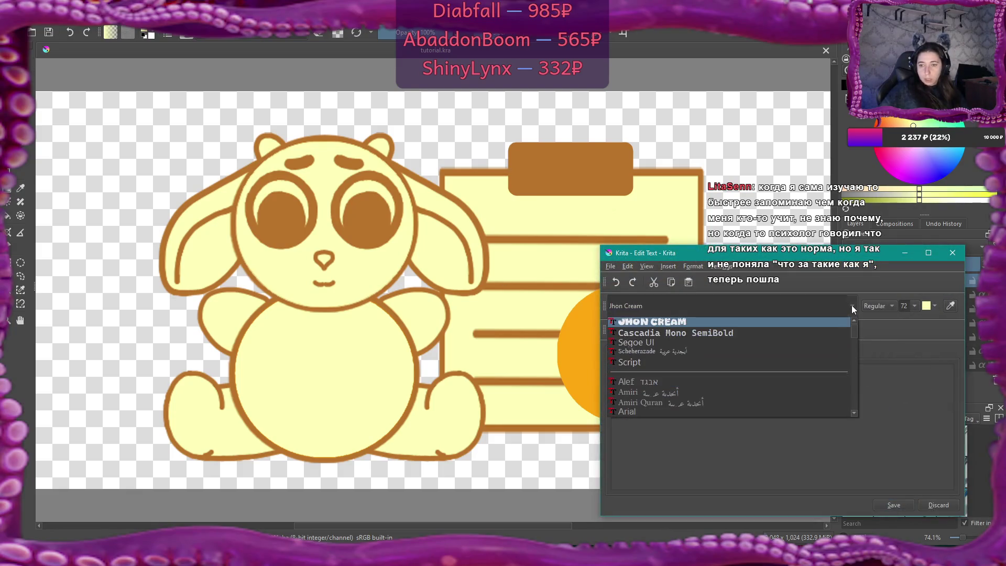
left_click_drag(855, 329, 856, 422)
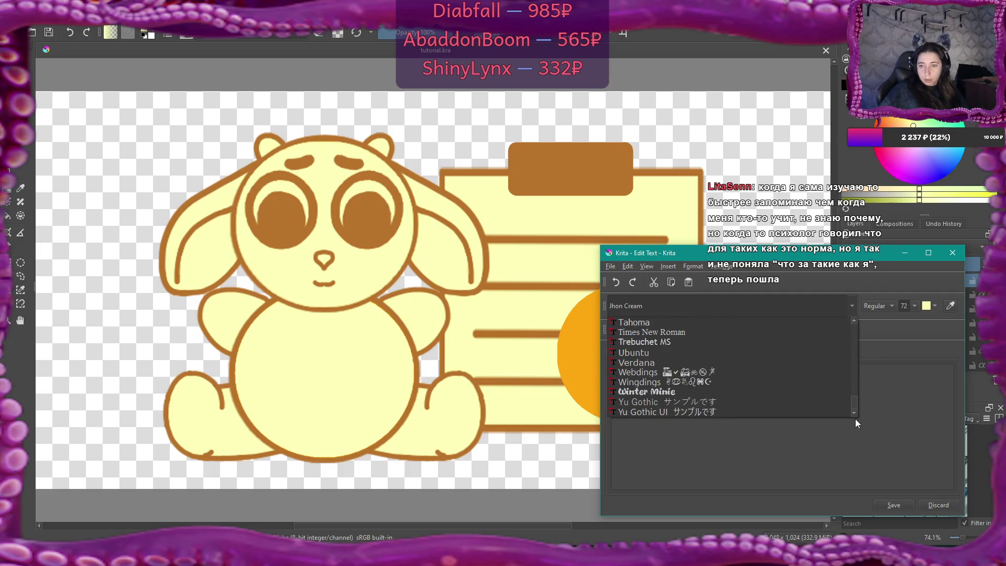
left_click(662, 401)
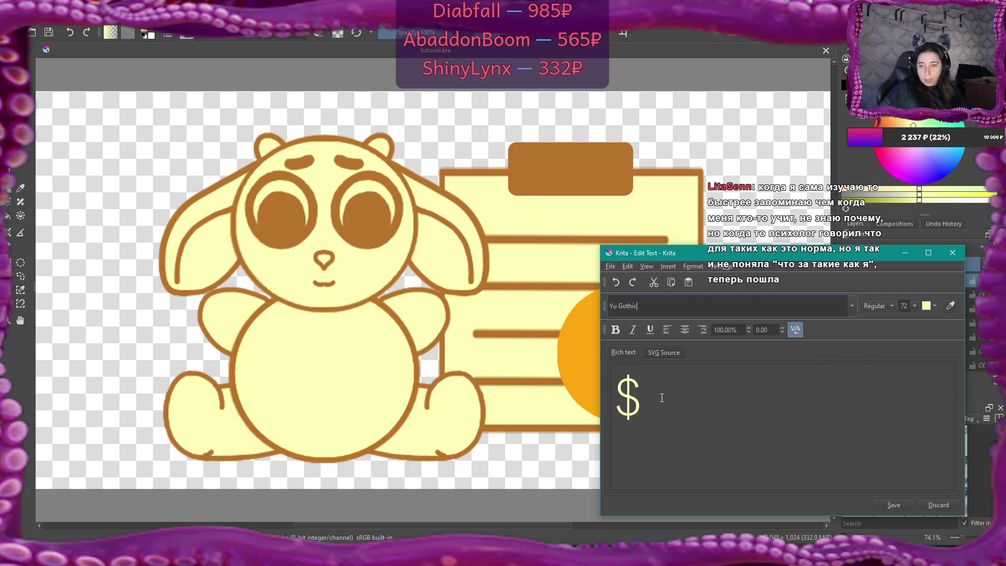
left_click(854, 306)
left_click(773, 392)
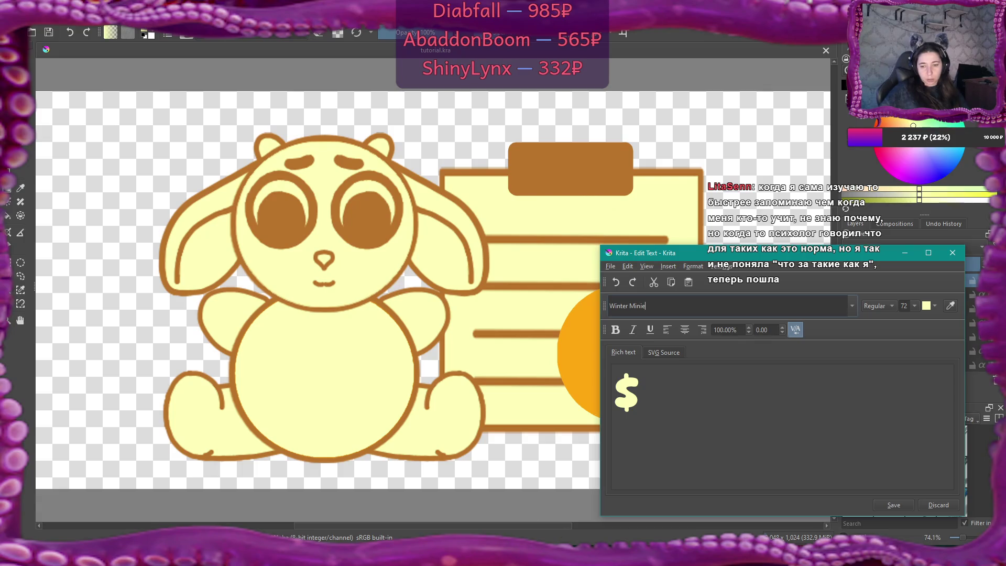
key("alt+Tab")
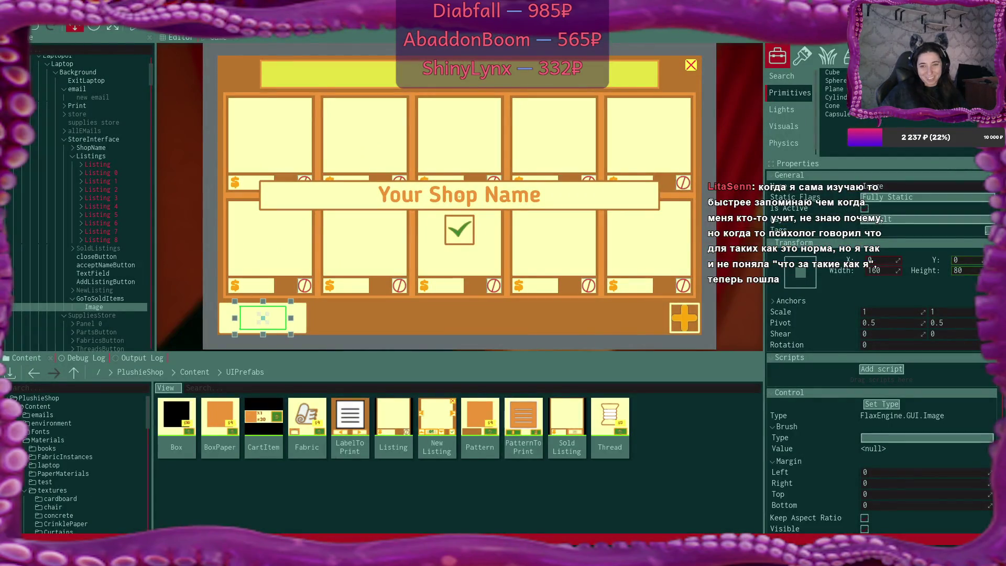
- Select a listing slot's price label in Flax Engine, then return to Krita's dollar-sign text editor
left_click(263, 288)
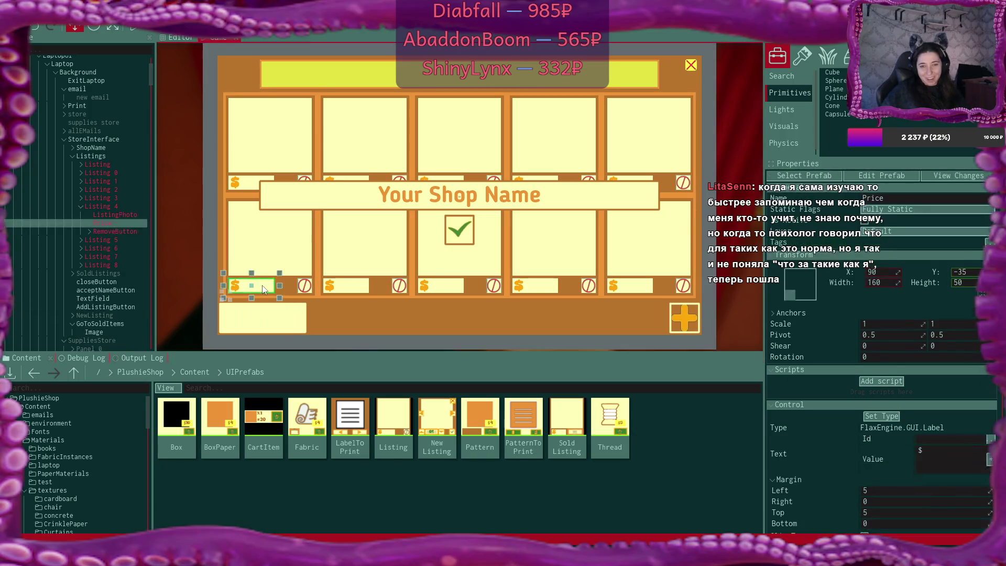
scroll(964, 399, "down", 10)
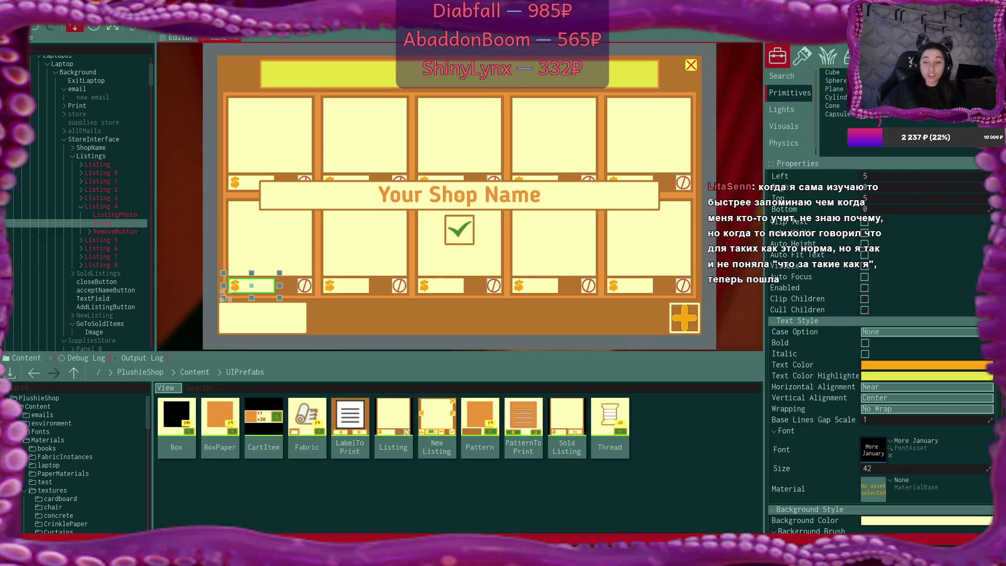
left_click(634, 540)
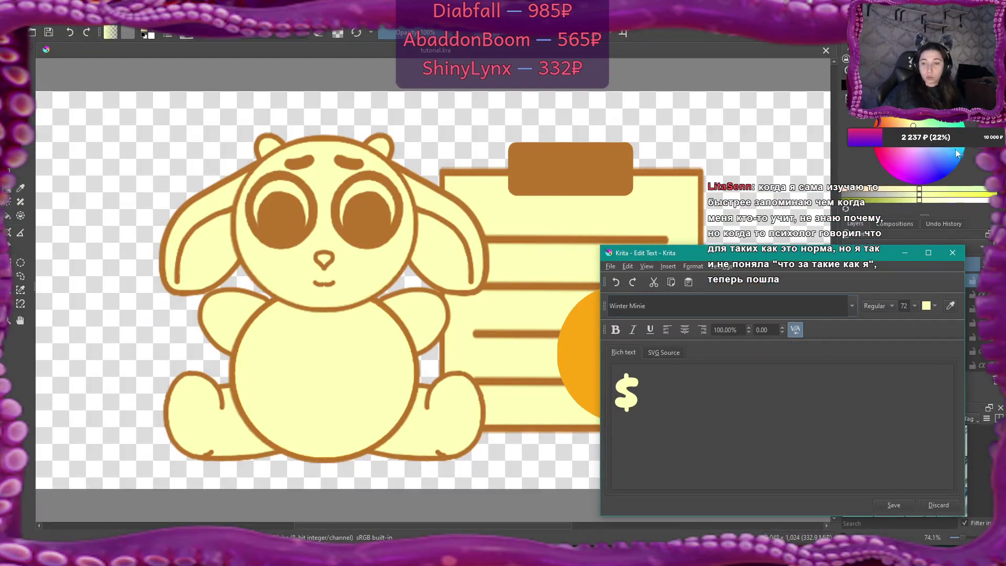
- Keep the Winter Minie dollar-sign edits, save tutorial.kra, and switch to Flax Engine
left_click(941, 504)
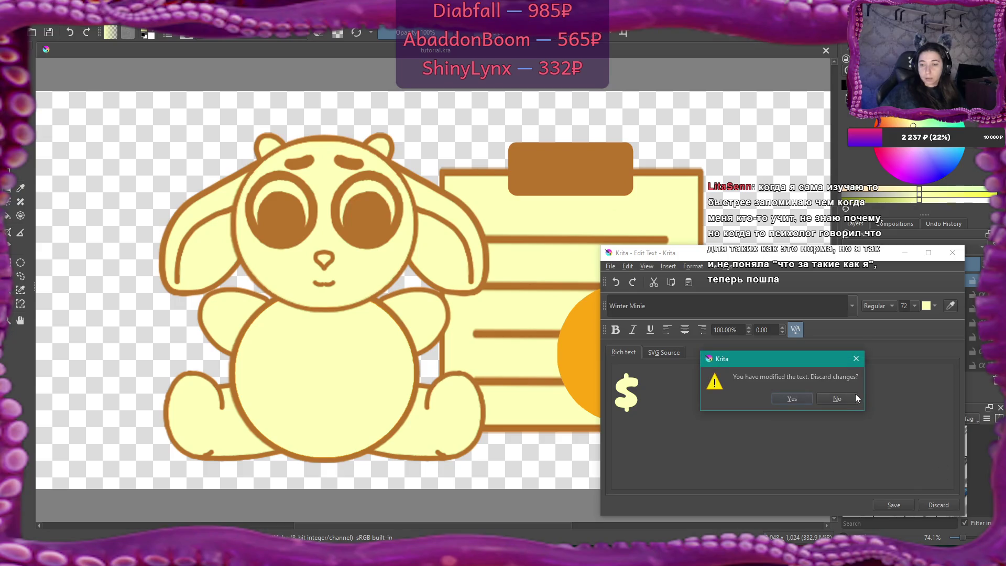
left_click(857, 359)
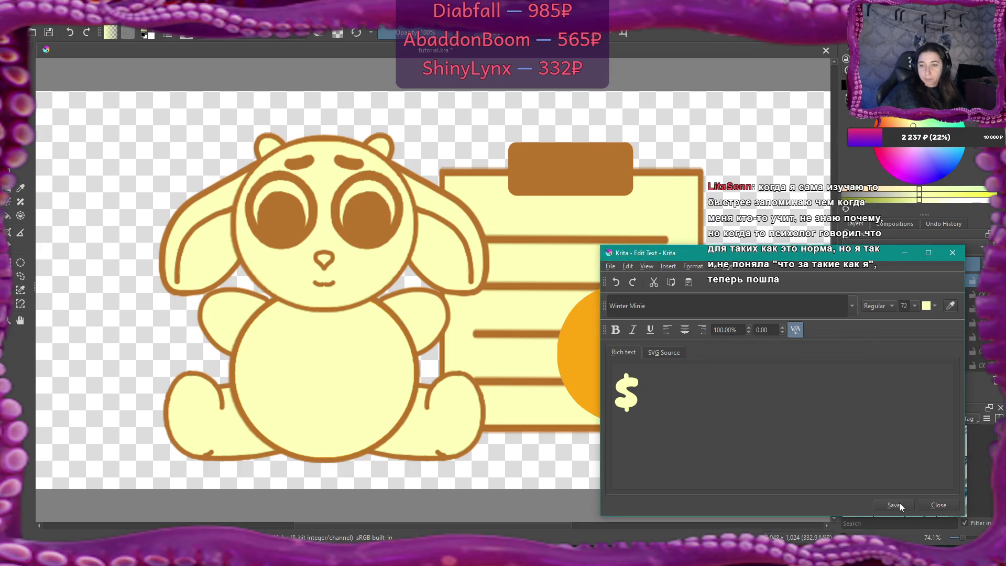
left_click(934, 504)
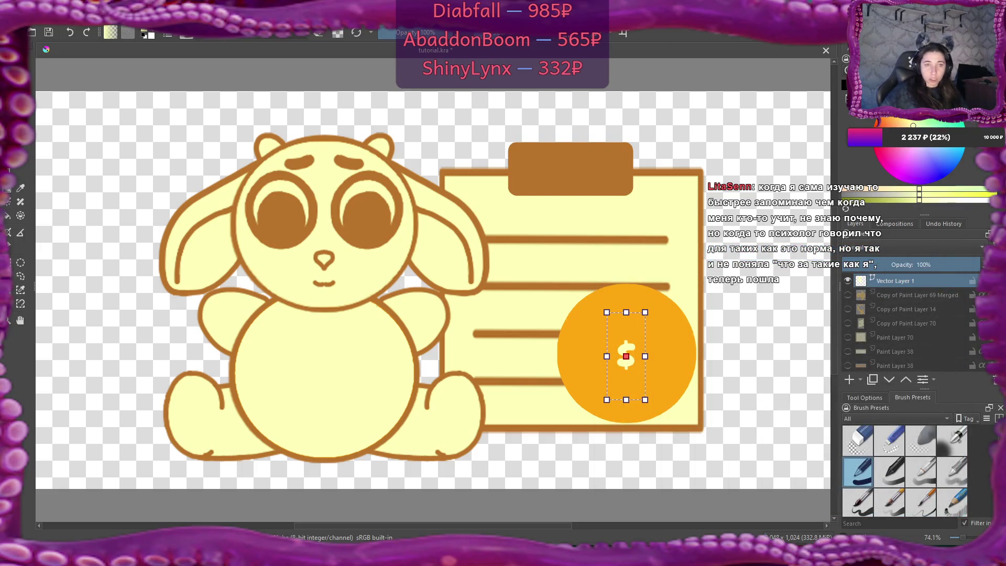
left_click(48, 32)
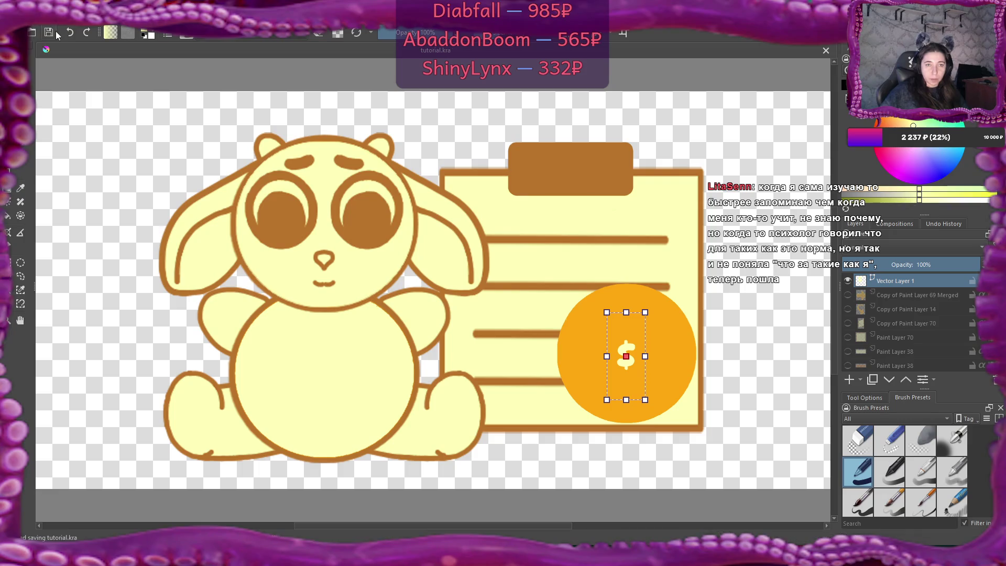
key("alt+Tab")
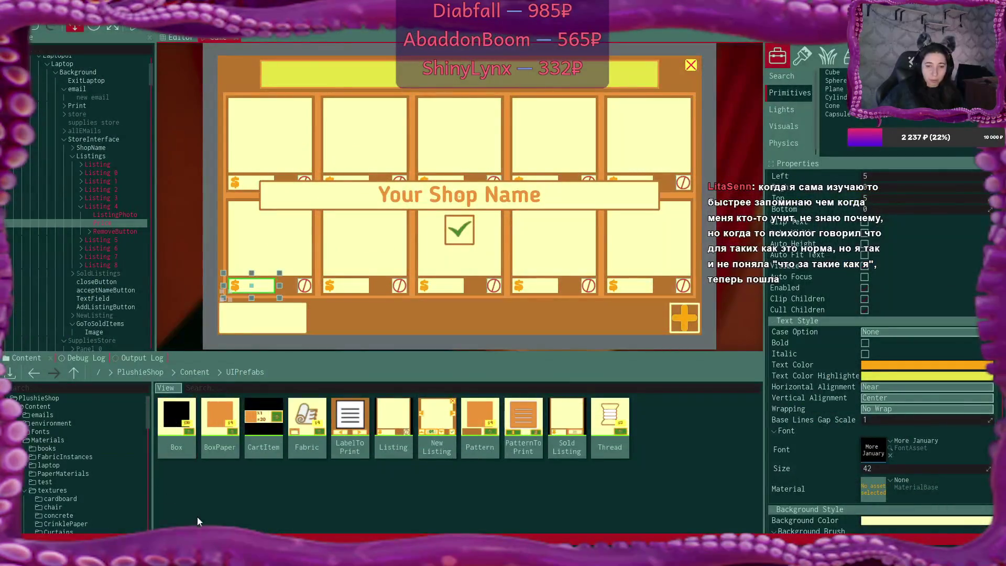
- Browse to D:\Downloads\FontsFree\more-january in a new Downloads window
key("alt+Tab")
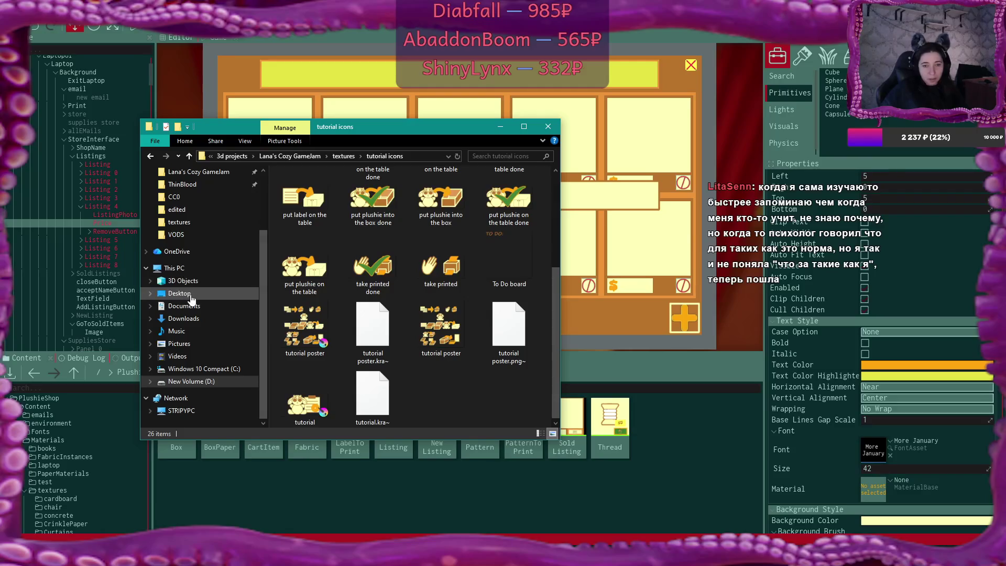
right_click(183, 317)
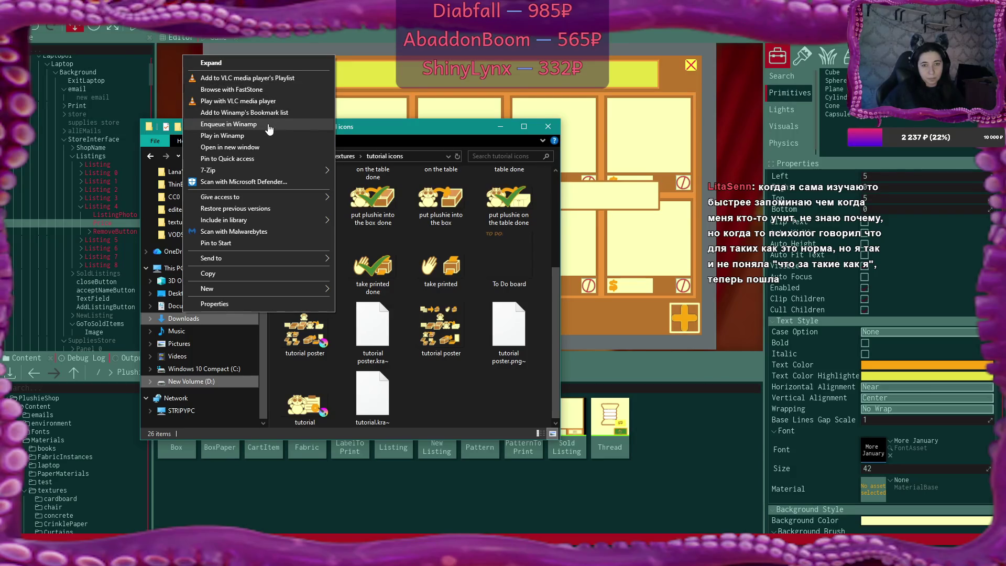
left_click(269, 147)
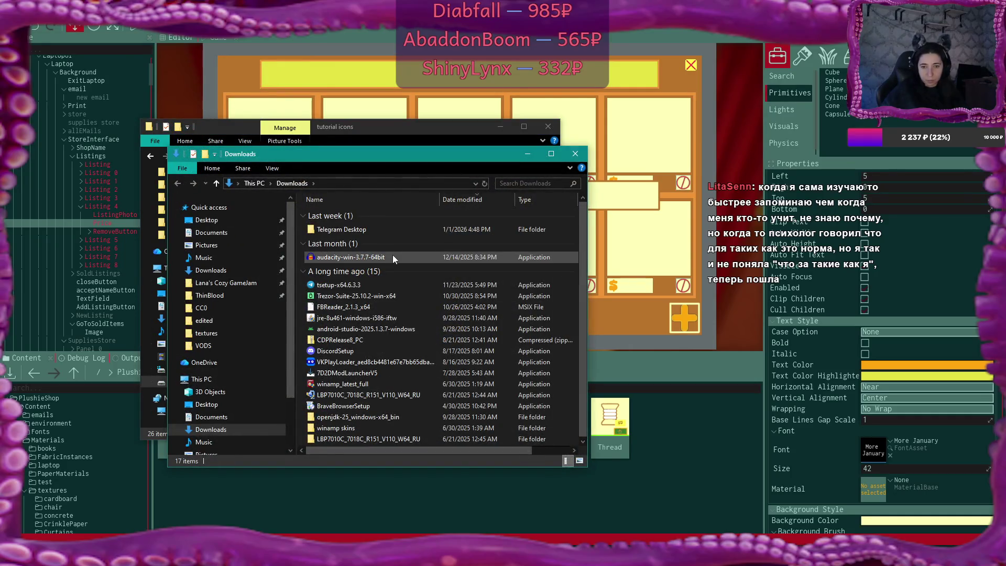
scroll(233, 372, "down", 2)
scroll(234, 369, "down", 1)
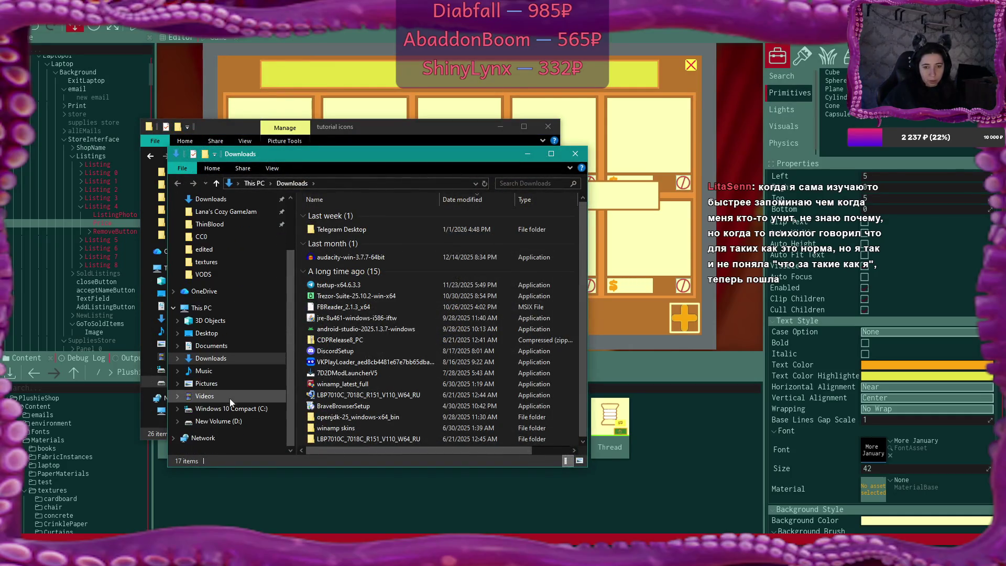
left_click(219, 421)
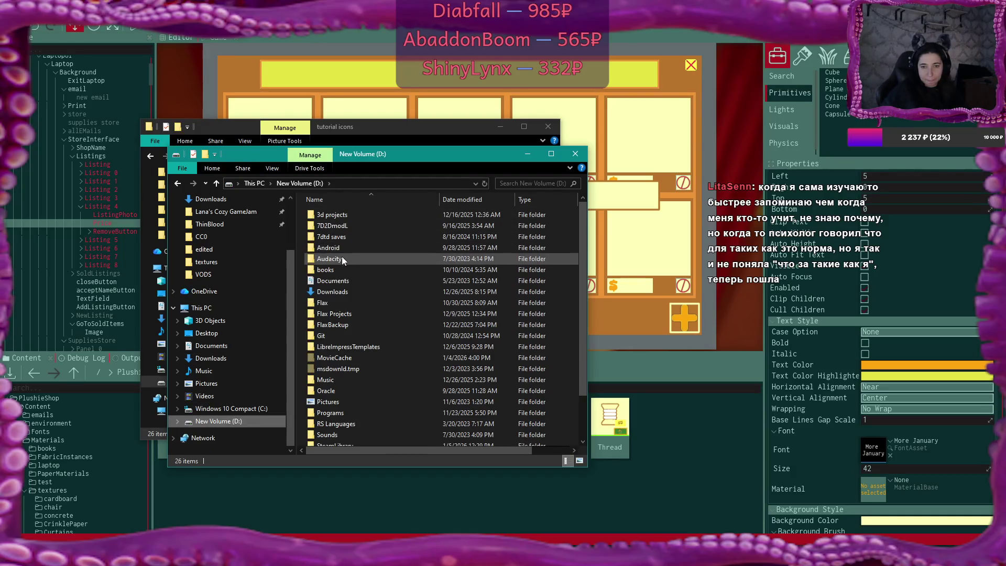
double_click(338, 291)
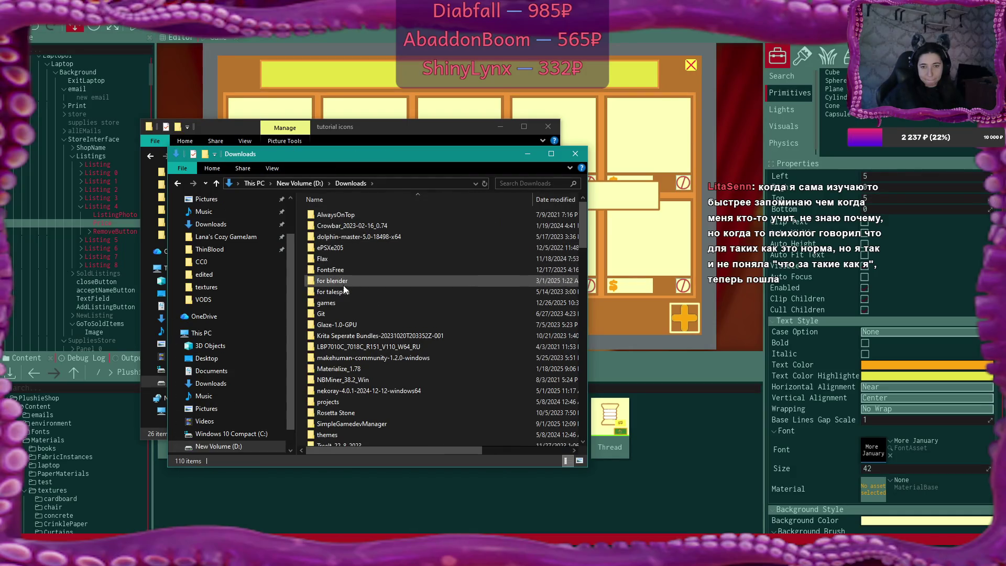
double_click(344, 270)
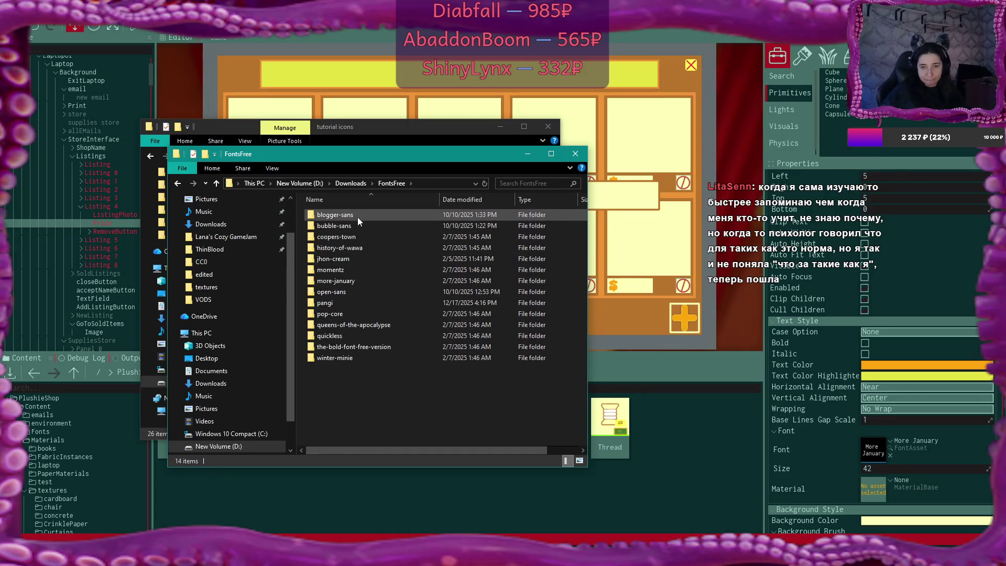
double_click(353, 281)
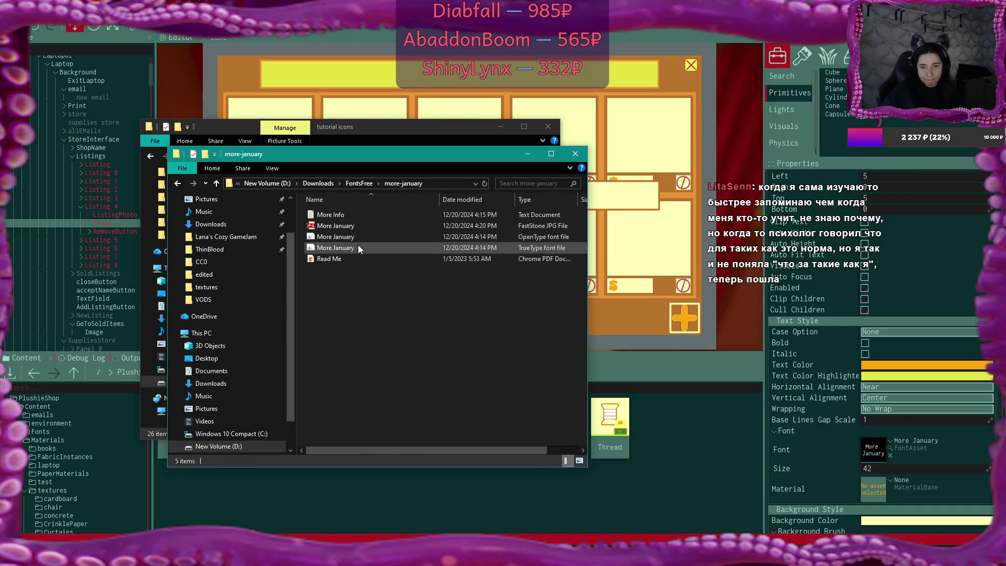
- Install the More January OpenType font, close that window, and open tutorial.kra
right_click(346, 237)
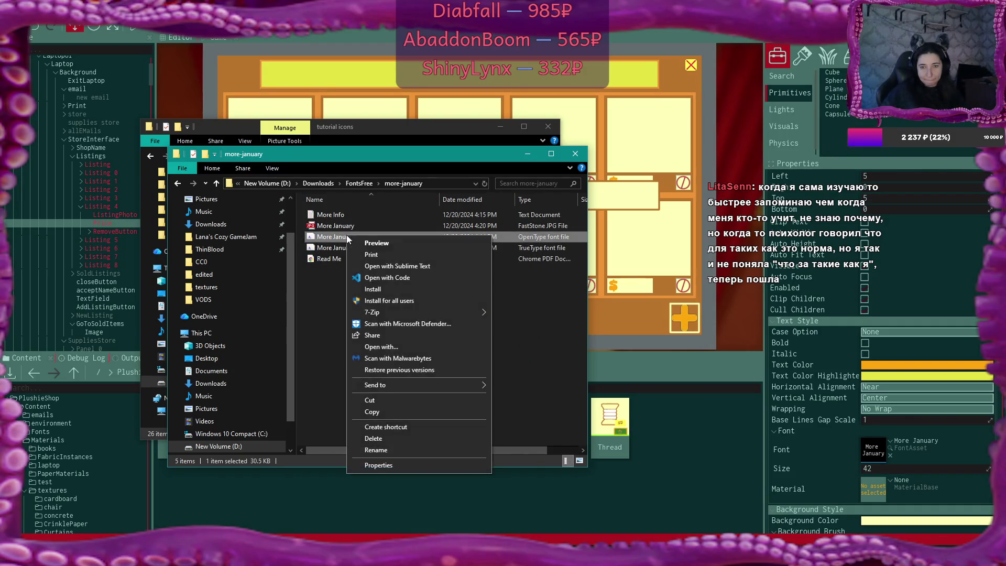
left_click(373, 289)
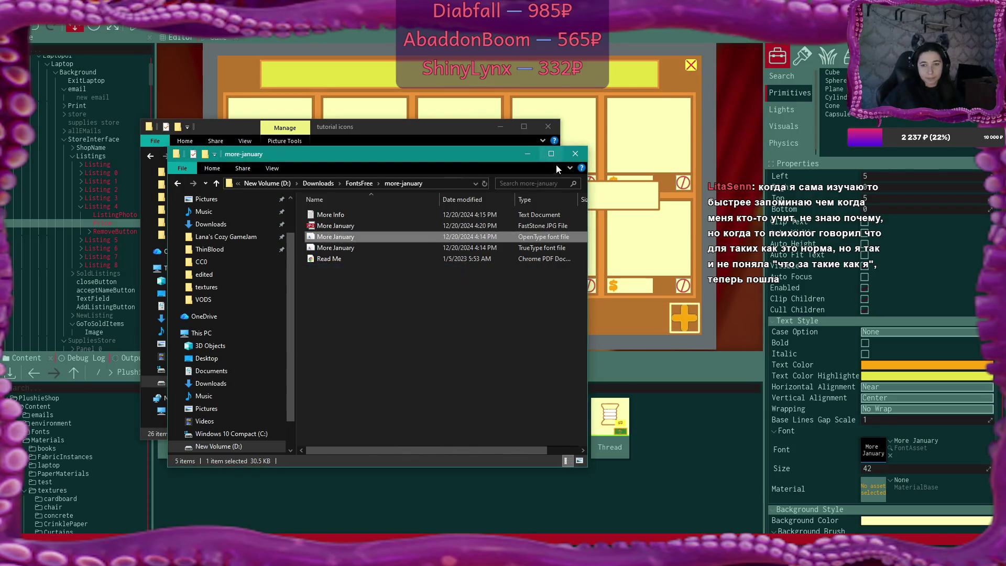
left_click(580, 159)
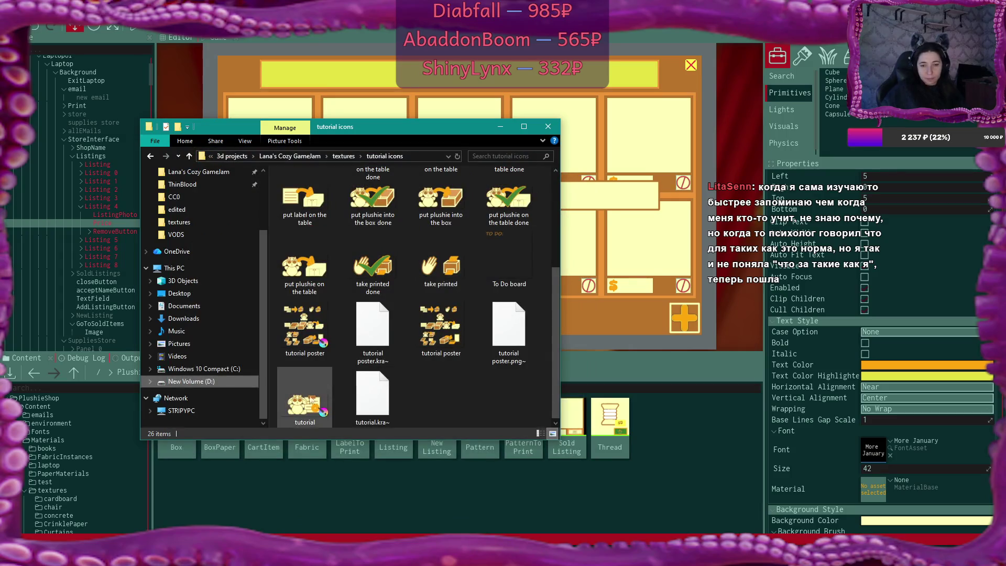
left_click(314, 398)
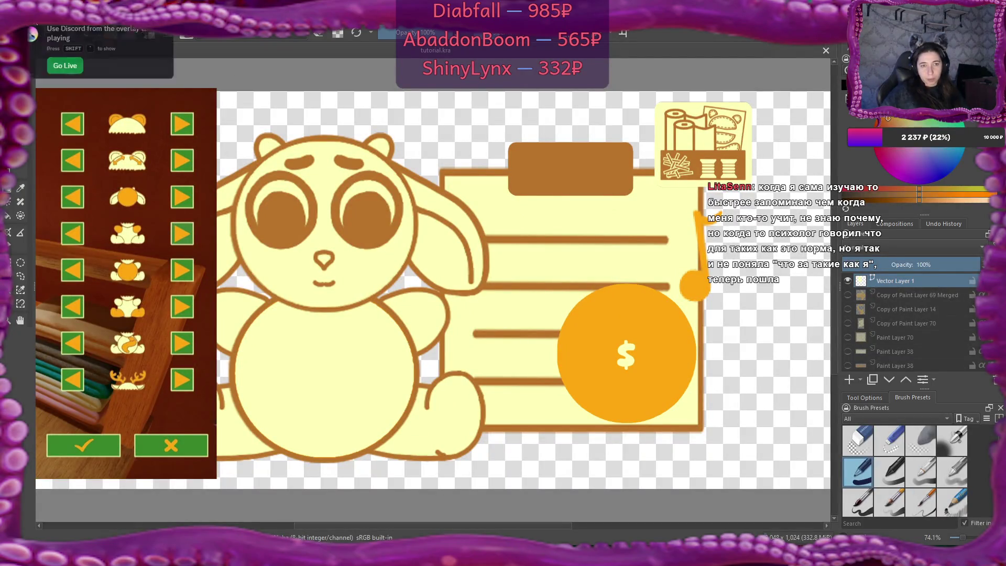
- Hide the reference images and open the dollar sign's text editor, moved off the coin
left_click(48, 22)
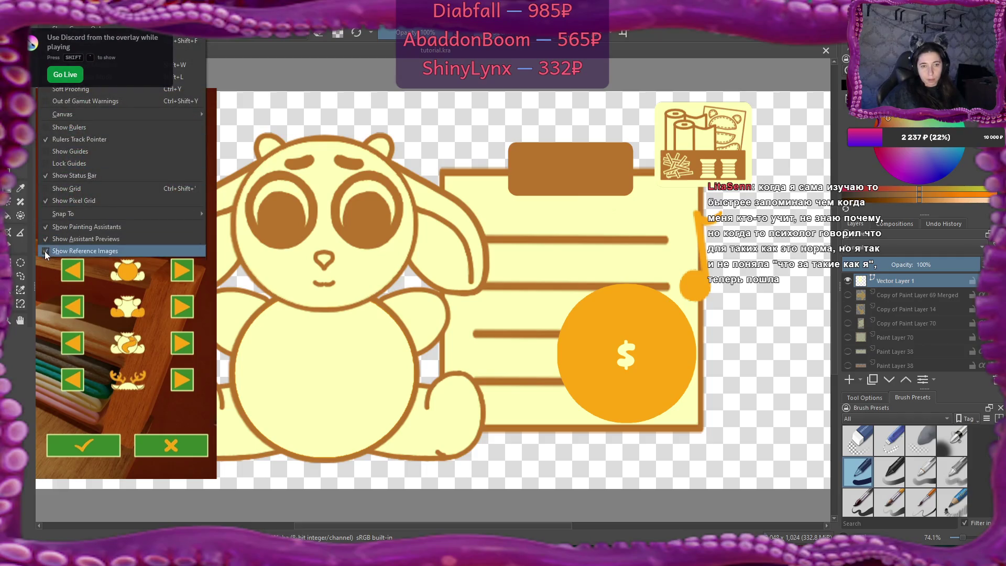
left_click(42, 250)
double_click(630, 357)
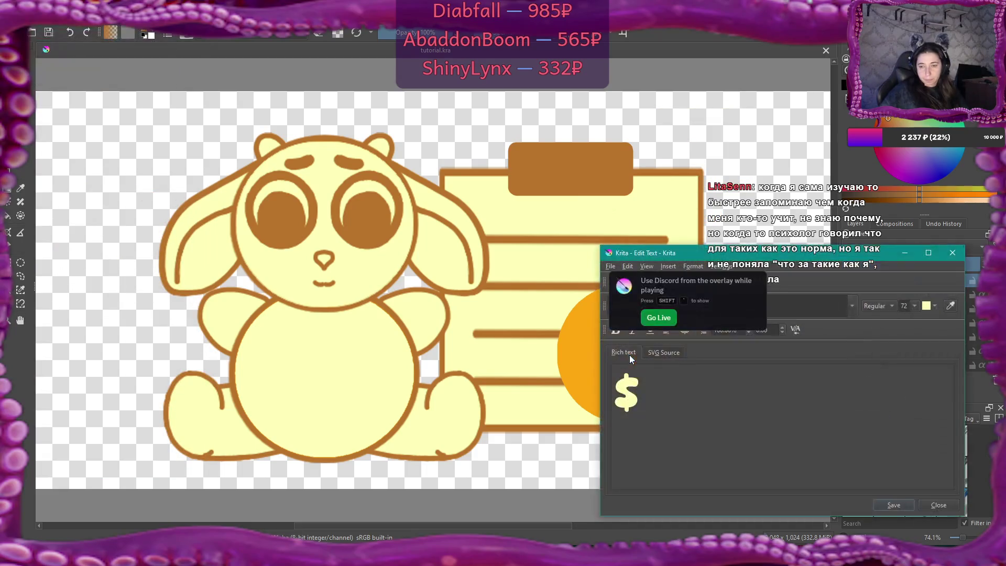
left_click_drag(862, 260, 500, 167)
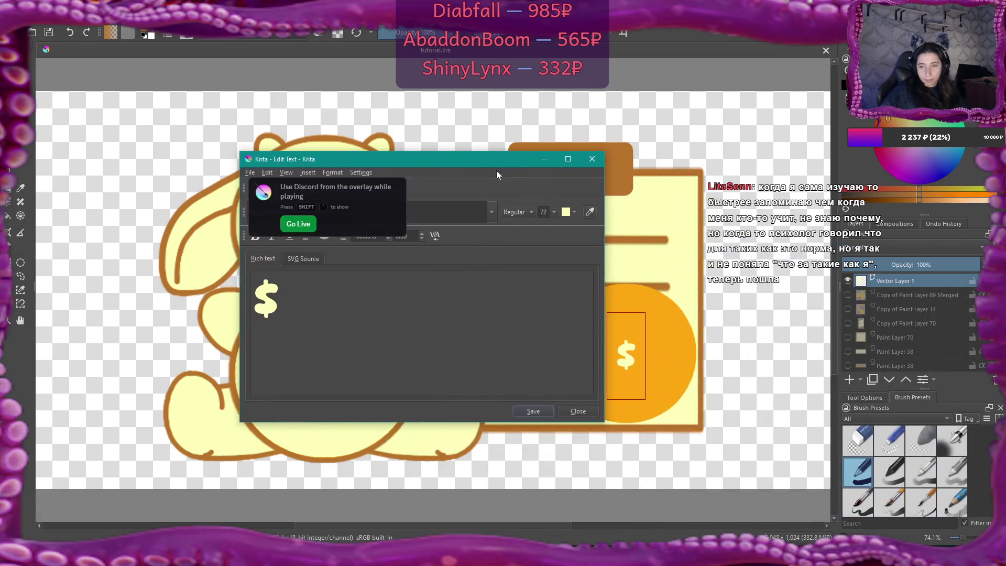
- Set the dollar sign to More January, save and close the editor, and nudge it slightly
left_click(492, 211)
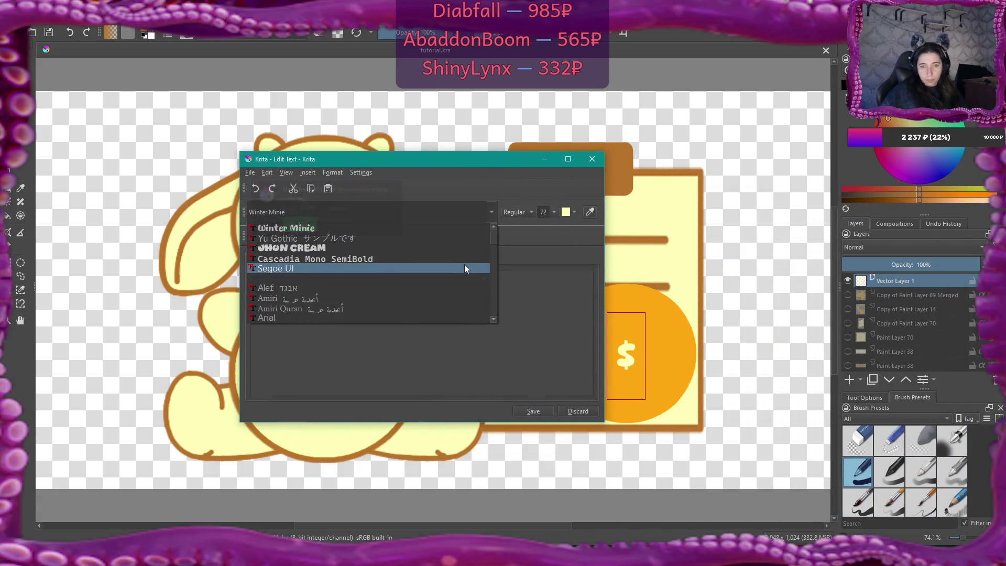
scroll(464, 264, "down", 2)
scroll(492, 258, "up", 2)
scroll(432, 275, "down", 20)
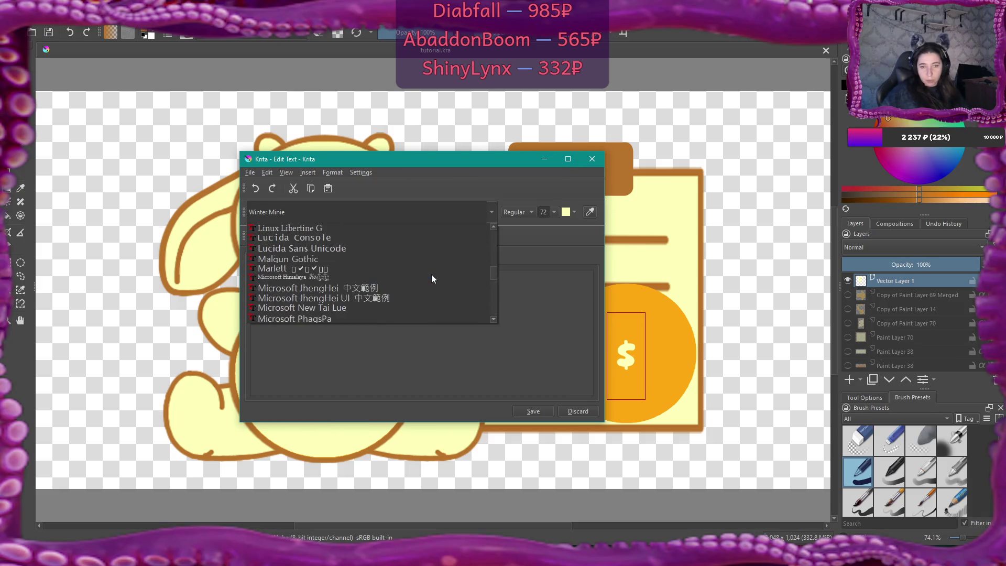
scroll(432, 278, "down", 5)
scroll(432, 278, "down", 1)
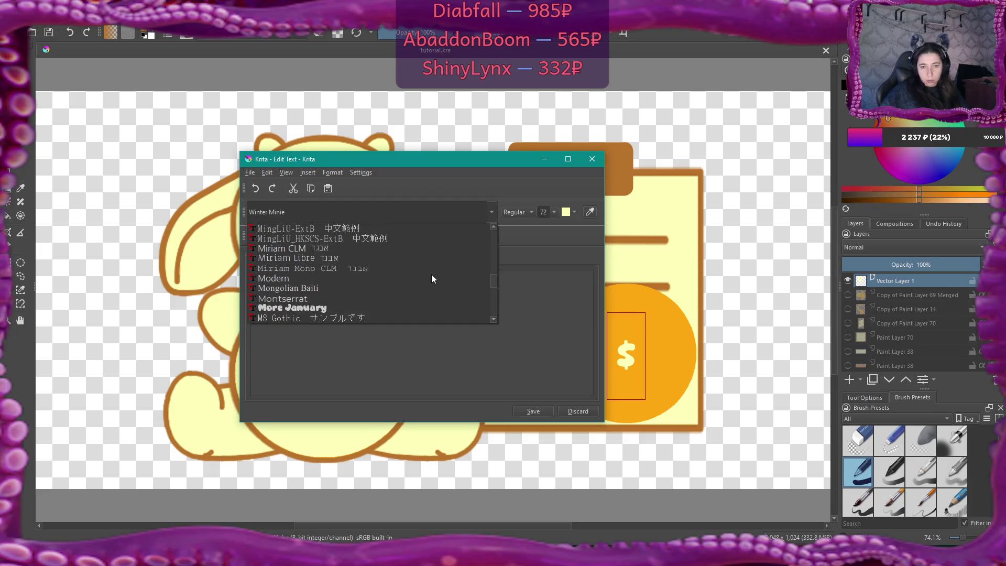
left_click(315, 308)
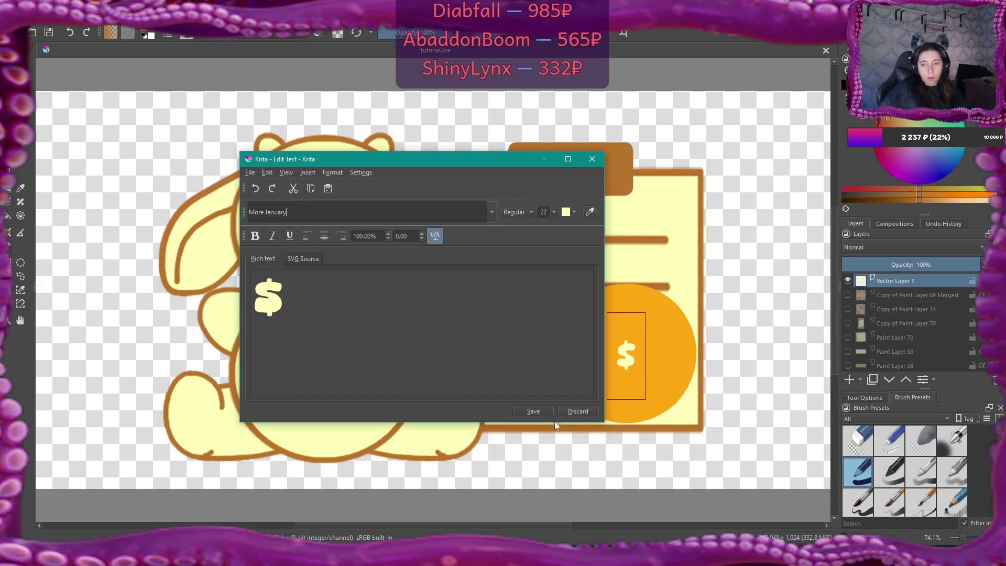
left_click(533, 411)
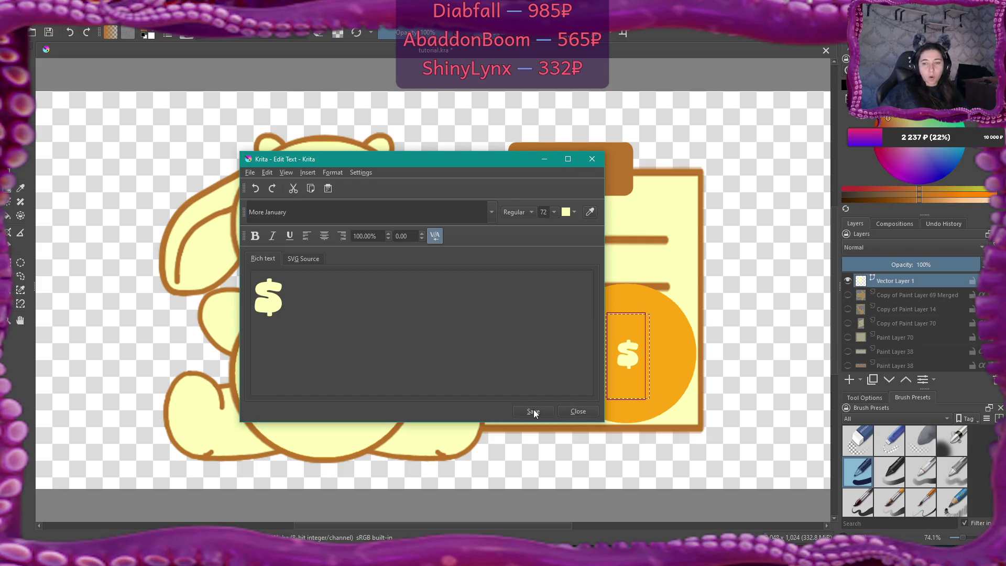
left_click(577, 411)
left_click_drag(634, 344, 632, 345)
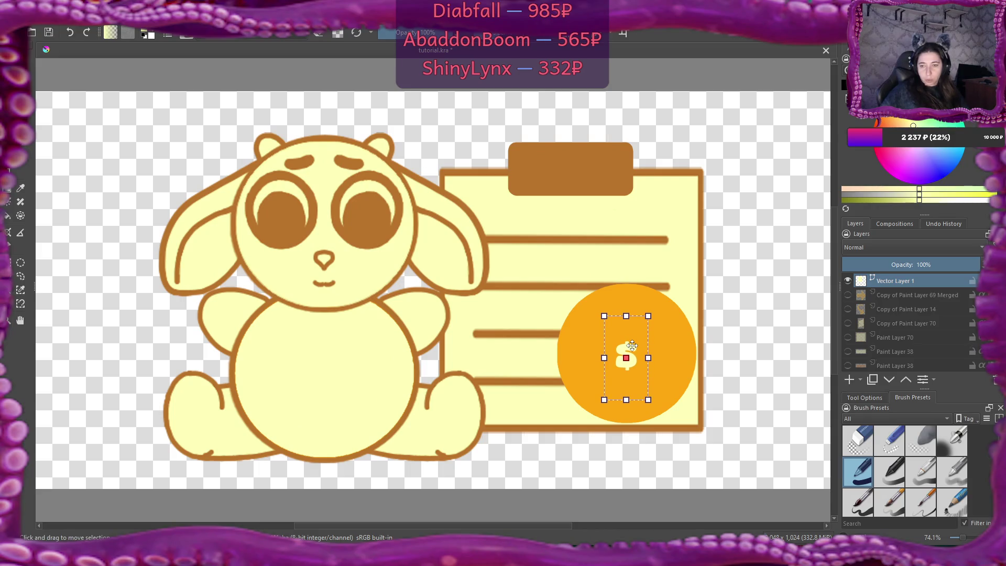